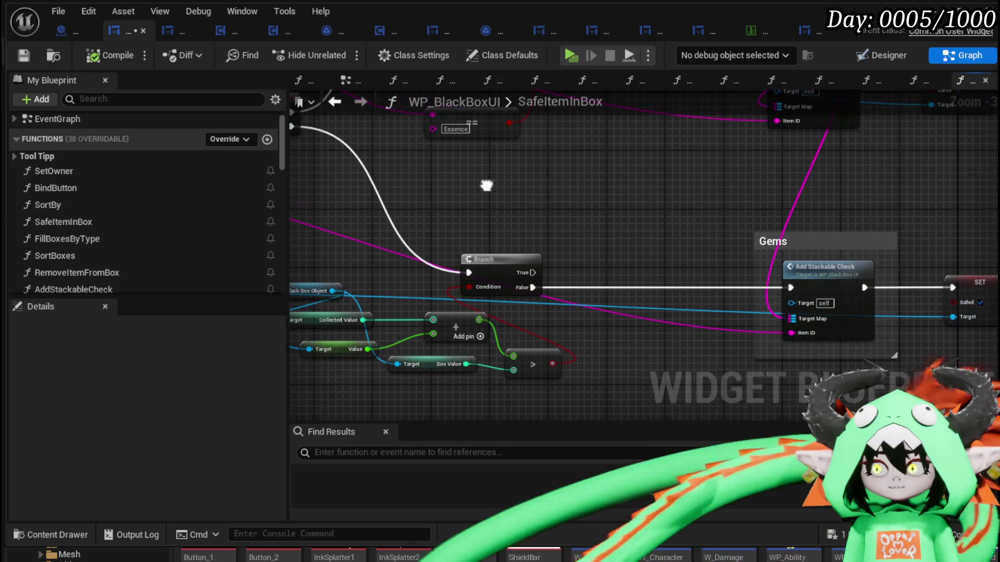
Step: Pan and zoom the SafeItemInBox graph to survey the entry, Branch, GET and FIND nodes
scroll(575, 199, "down", 1)
mouse_move(576, 205)
left_mouse_down()
mouse_move(616, 219)
mouse_move(569, 293)
mouse_move(892, 245)
left_mouse_up()
scroll(706, 248, "up", 1)
mouse_move(668, 210)
left_mouse_down()
mouse_move(612, 376)
mouse_move(552, 416)
left_mouse_up()
scroll(150, 208, "down", 10)
scroll(150, 209, "down", 10)
scroll(235, 230, "up", 10)
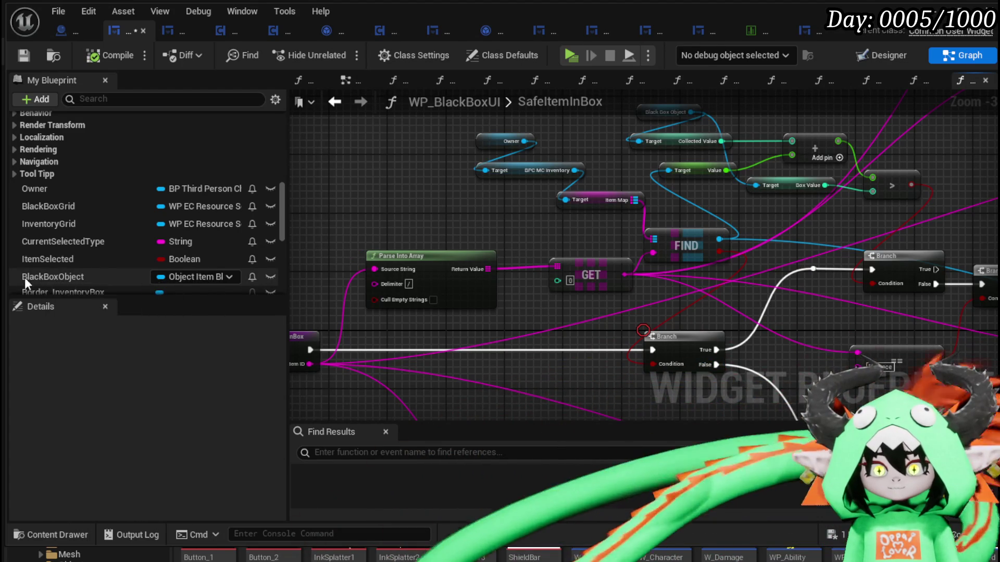
scroll(489, 240, "down", 1)
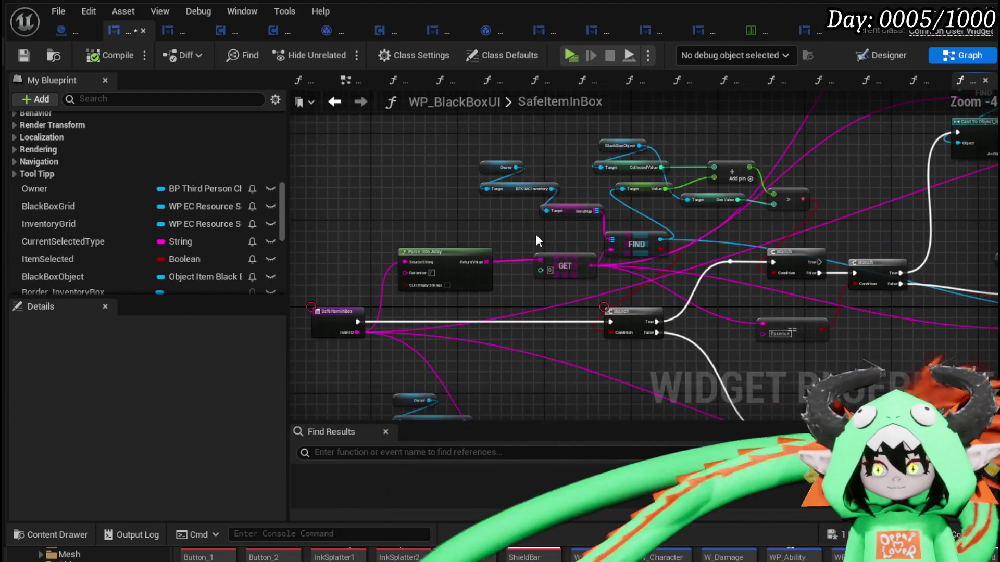
left_click_drag(536, 239, 594, 252)
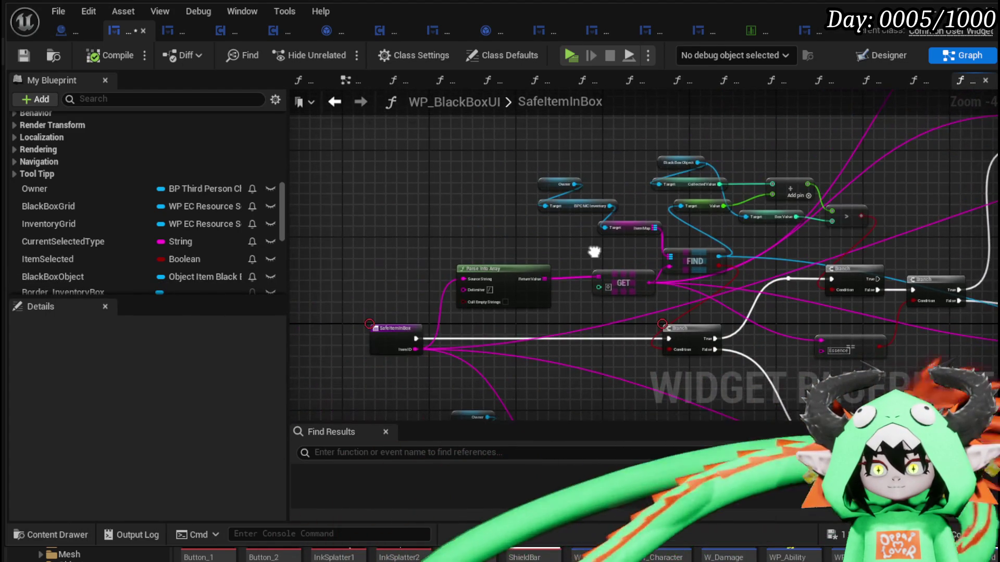
scroll(701, 215, "up", 2)
scroll(464, 264, "up", 1)
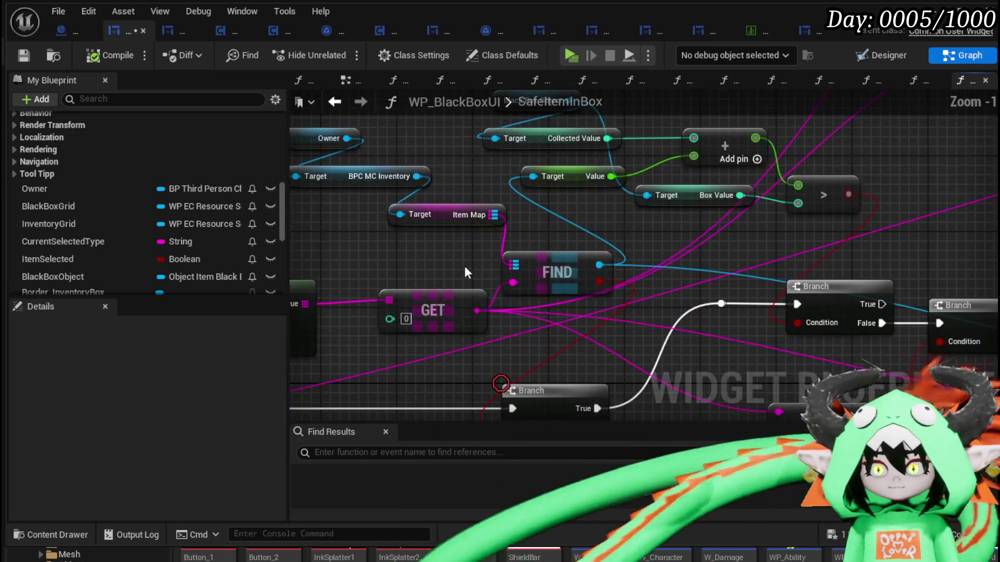
scroll(455, 268, "down", 2)
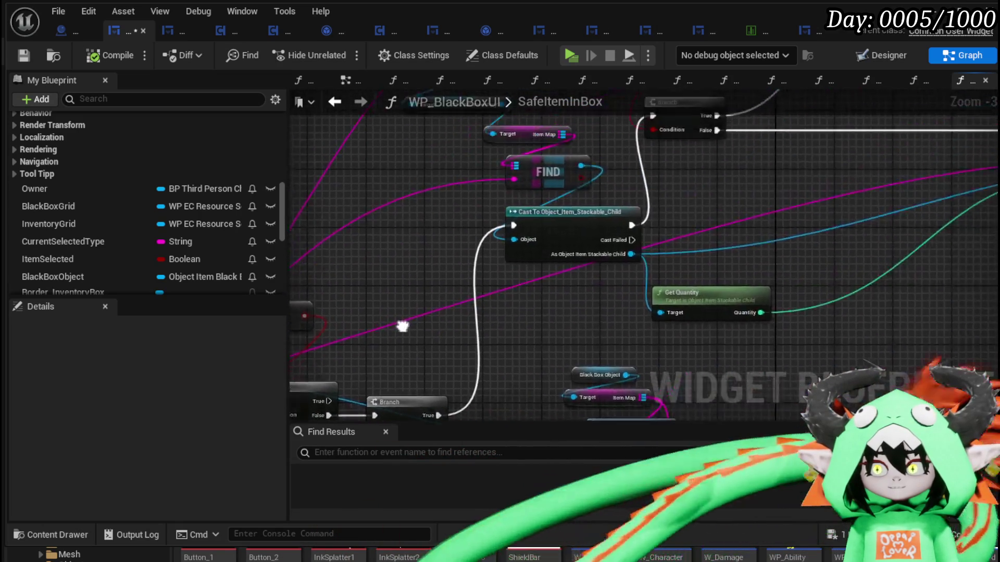
Step: Drag the GET node left so it sits next to Parse Into Array
mouse_move(712, 223)
left_mouse_down()
mouse_move(706, 294)
mouse_move(535, 278)
mouse_move(441, 327)
mouse_move(520, 179)
left_mouse_up()
scroll(582, 276, "down", 3)
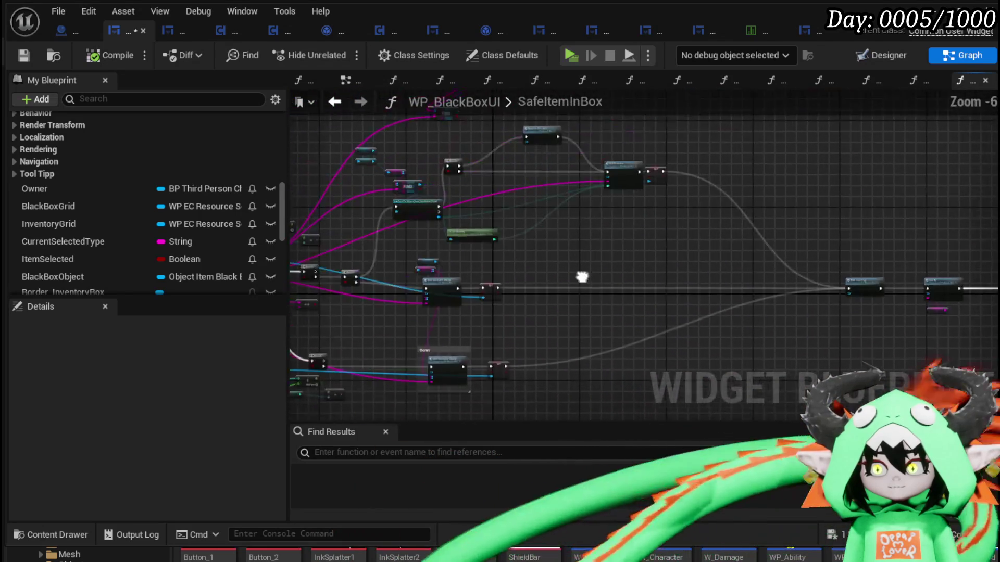
scroll(483, 258, "up", 4)
mouse_move(649, 214)
left_mouse_down()
mouse_move(614, 361)
mouse_move(728, 295)
mouse_move(696, 304)
mouse_move(789, 350)
mouse_move(946, 351)
left_mouse_up()
scroll(614, 361, "down", 1)
mouse_move(420, 291)
left_mouse_down()
mouse_move(646, 279)
mouse_move(462, 269)
left_mouse_up()
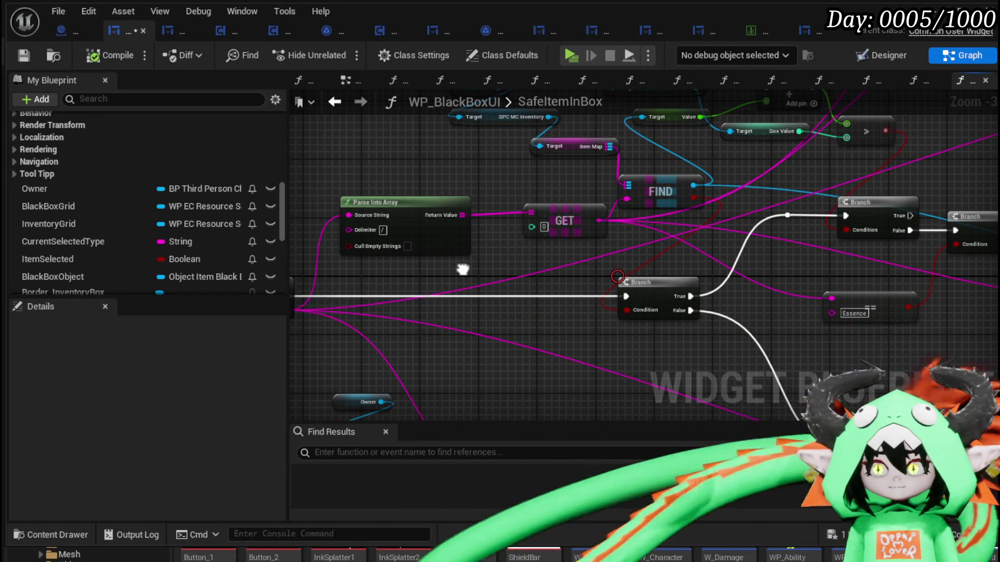
left_click_drag(505, 258, 470, 296)
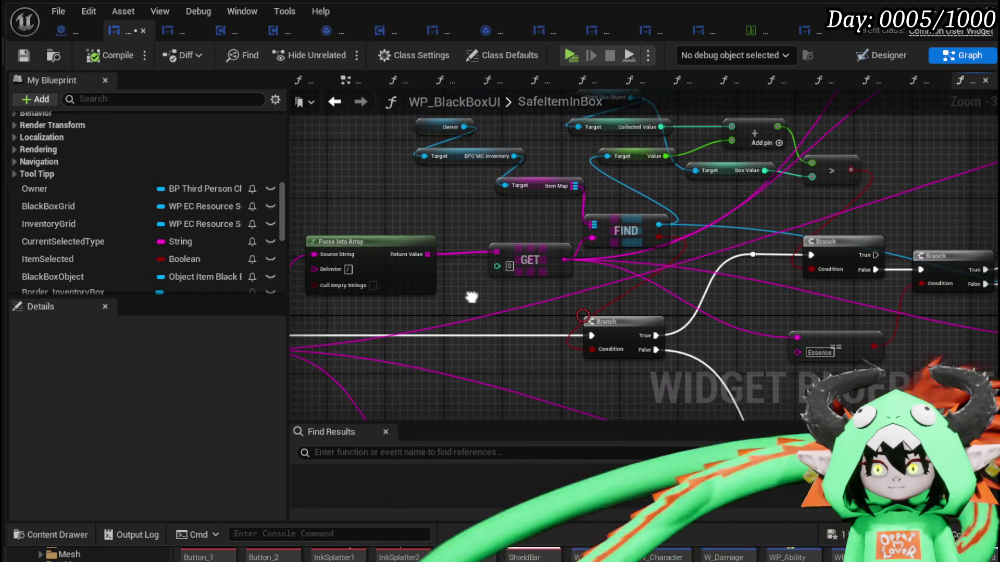
left_click_drag(525, 258, 496, 260)
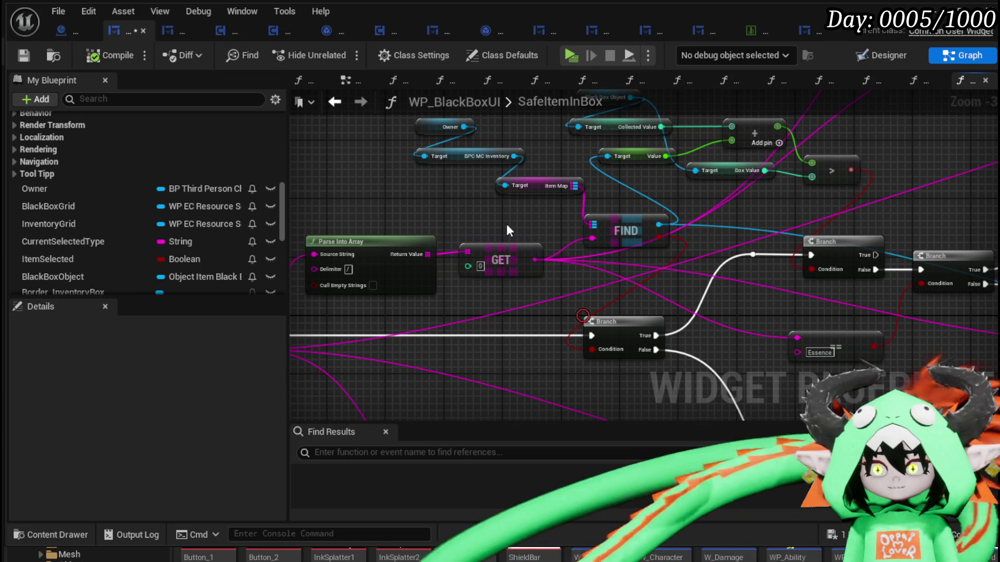
Step: Select the Black Box Object, Item Map and Add Stackable Check nodes, then right-click the entry node
left_click_drag(506, 221, 240, 239)
mouse_move(793, 171)
left_mouse_down()
mouse_move(718, 244)
mouse_move(692, 252)
mouse_move(430, 269)
mouse_move(442, 147)
left_mouse_up()
mouse_move(515, 203)
left_mouse_down()
mouse_move(470, 280)
mouse_move(971, 237)
mouse_move(833, 244)
mouse_move(358, 203)
mouse_move(771, 227)
left_mouse_up()
right_click(320, 253)
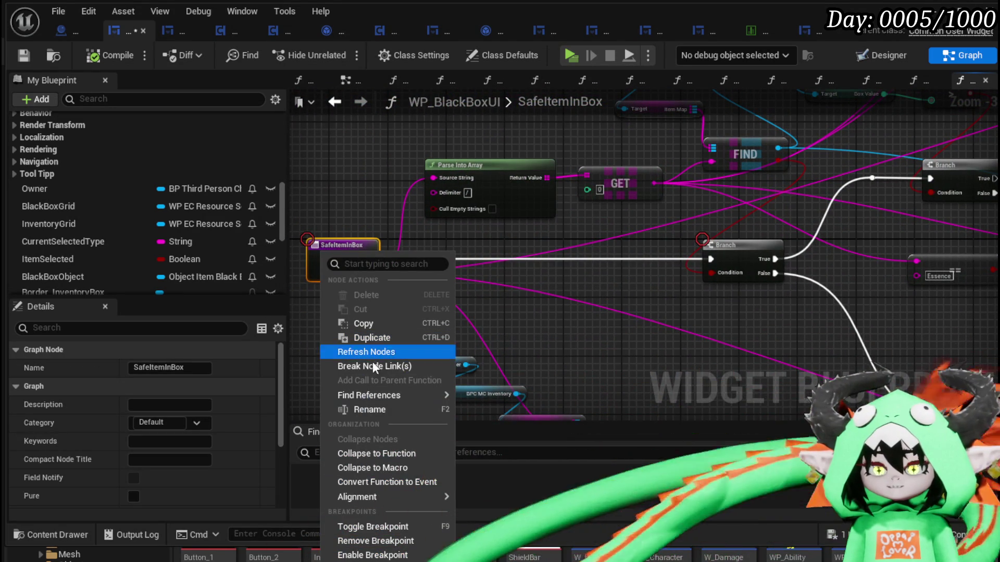
Step: Open the AddStackableCheck function graph from the Add Stackable Check node
left_click(377, 556)
left_click(646, 261)
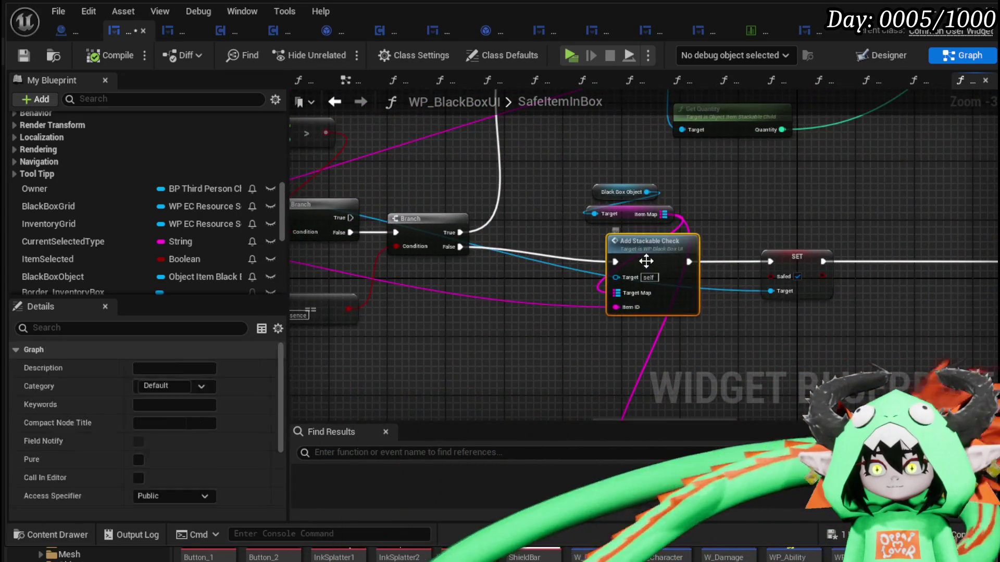
double_click(645, 261)
scroll(610, 182, "up", 2)
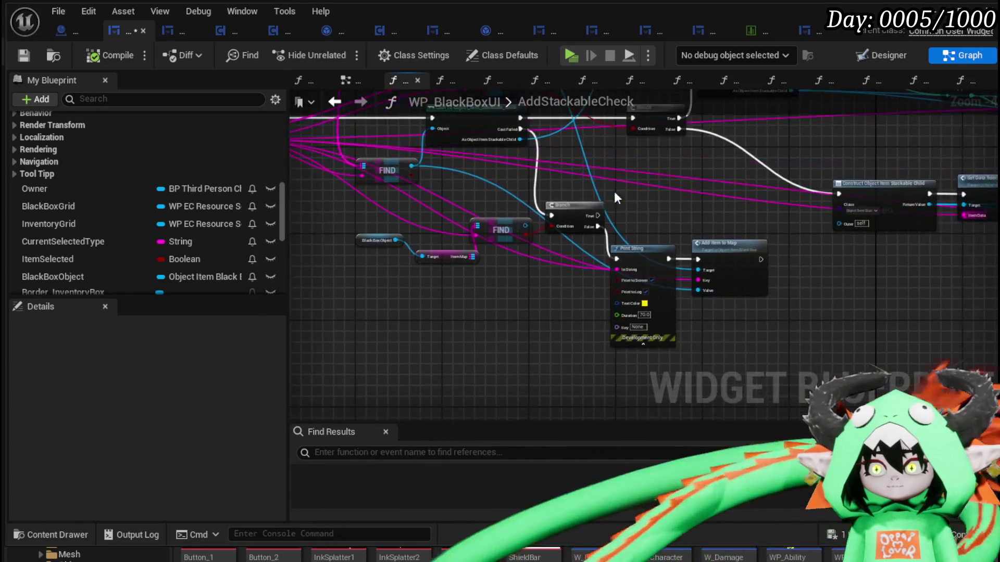
scroll(610, 182, "up", 2)
mouse_move(703, 210)
left_mouse_down()
mouse_move(784, 366)
mouse_move(837, 340)
left_mouse_up()
scroll(799, 348, "up", 1)
Step: Shift the Black Box Object and Item Map nodes left, then open the Add Item to Map function
left_click(344, 259)
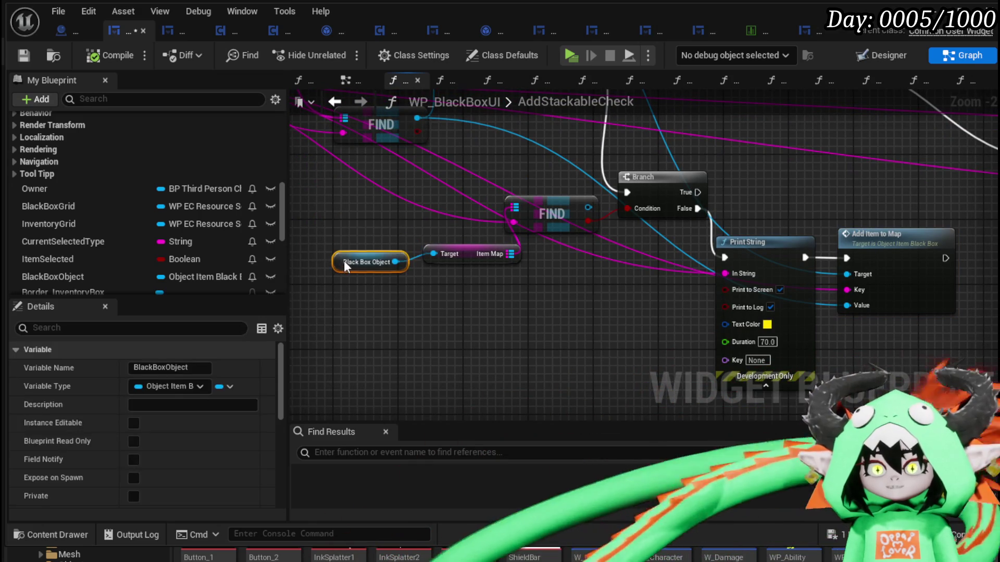
left_click(451, 256, "shift")
left_click_drag(451, 256, 397, 251)
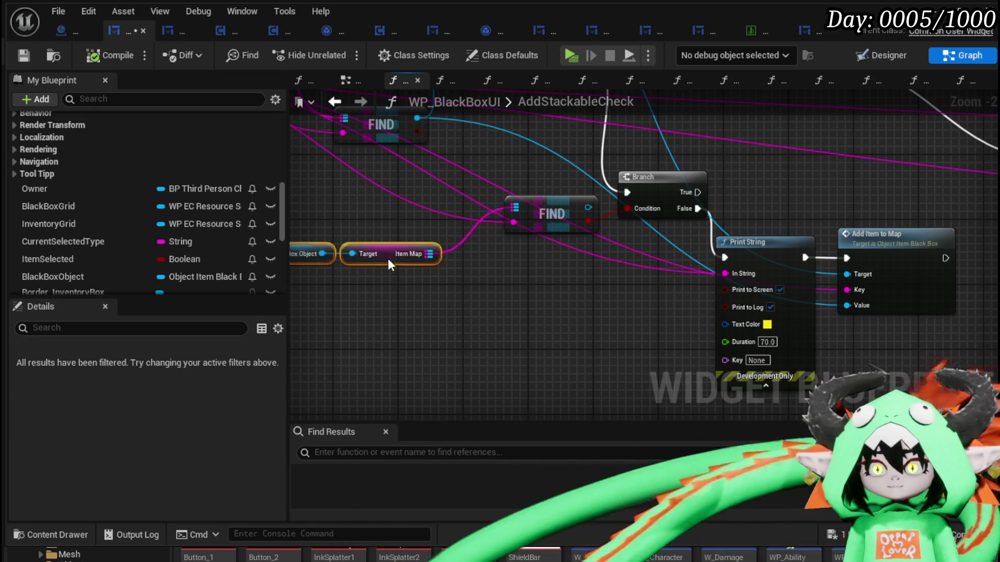
mouse_move(514, 289)
left_mouse_down()
mouse_move(594, 331)
mouse_move(489, 307)
mouse_move(368, 313)
left_mouse_up()
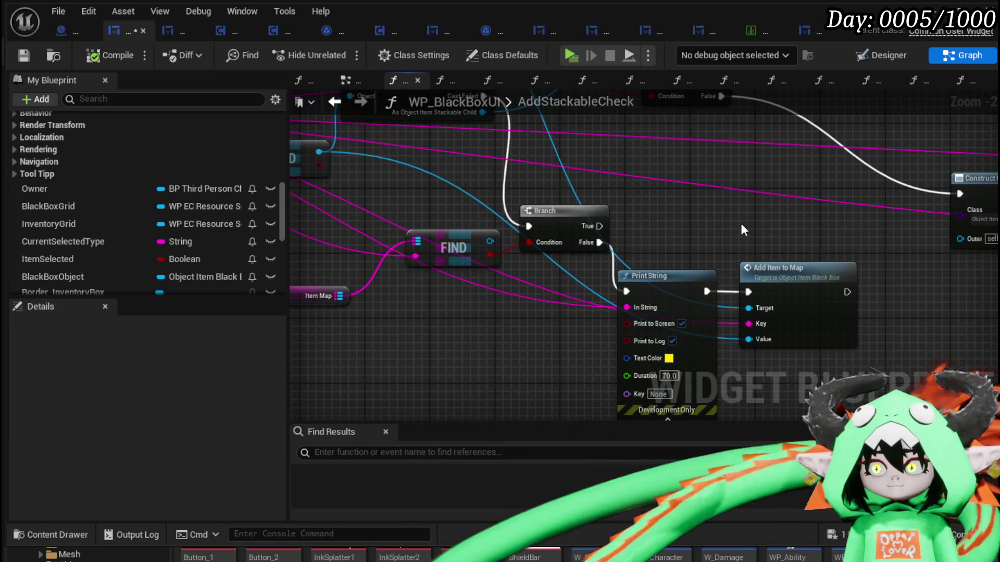
double_click(771, 281)
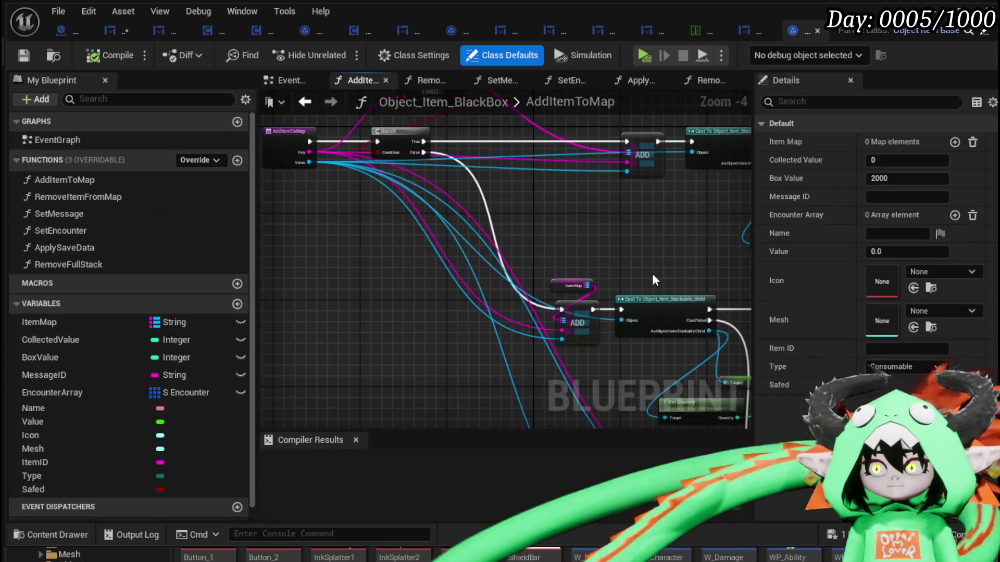
Step: Review the AddItemToMap Cast To, Get Quantity and ADD nodes, then return to WP_BlackBoxUI
mouse_move(499, 376)
left_mouse_down()
mouse_move(391, 302)
mouse_move(267, 267)
left_mouse_up()
scroll(639, 308, "up", 1)
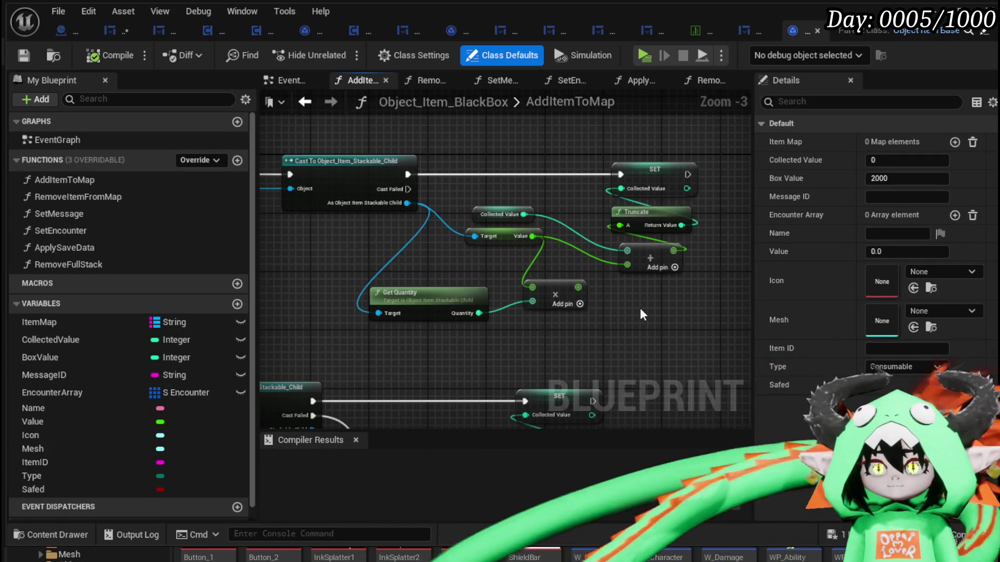
mouse_move(352, 302)
left_mouse_down()
mouse_move(536, 220)
mouse_move(574, 176)
left_mouse_up()
scroll(551, 198, "down", 1)
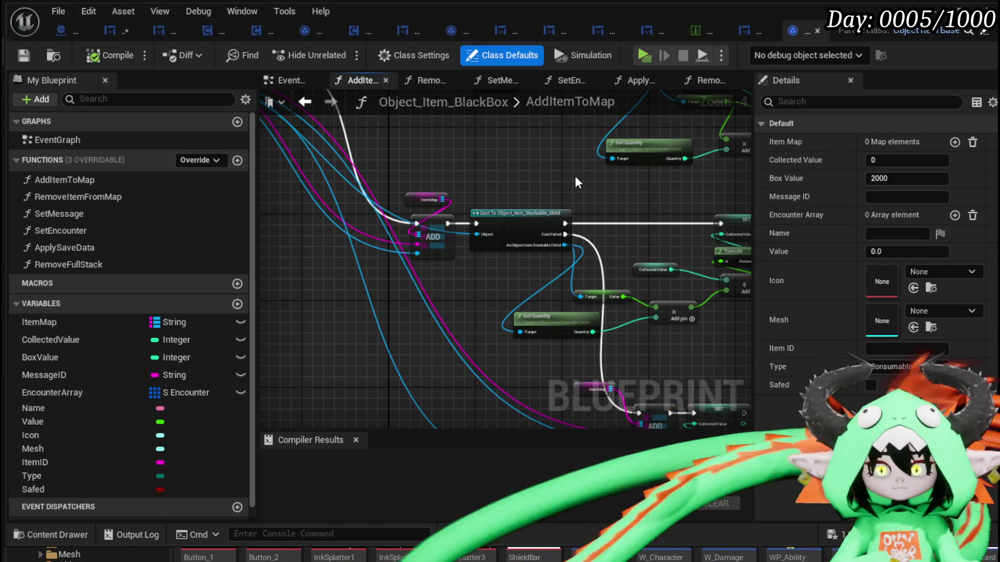
left_click_drag(496, 172, 588, 165)
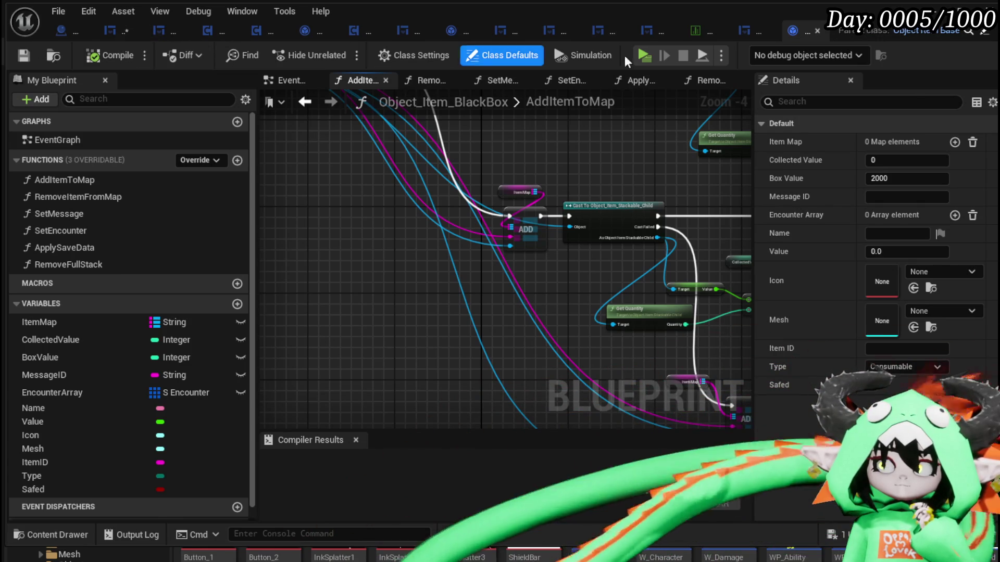
left_click(111, 31)
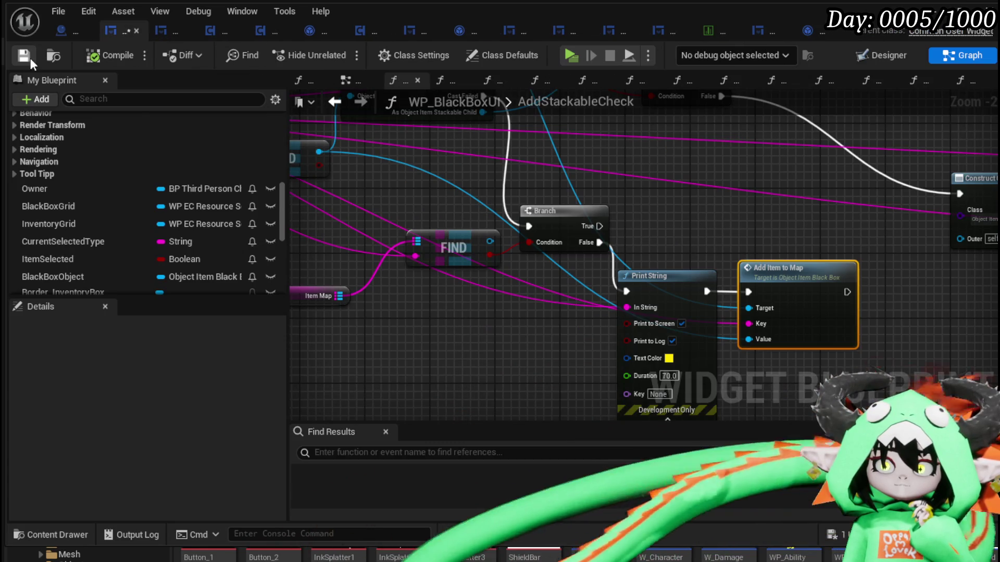
Step: Switch to Object_Item_BlackBox, zoom in, and add a new function
left_click(810, 32)
scroll(413, 258, "up", 4)
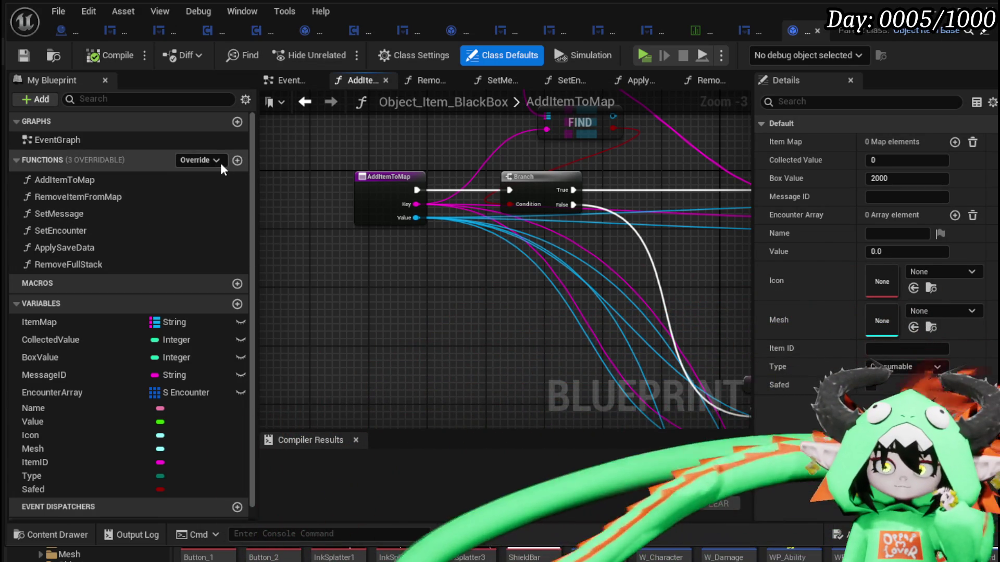
left_click(235, 163)
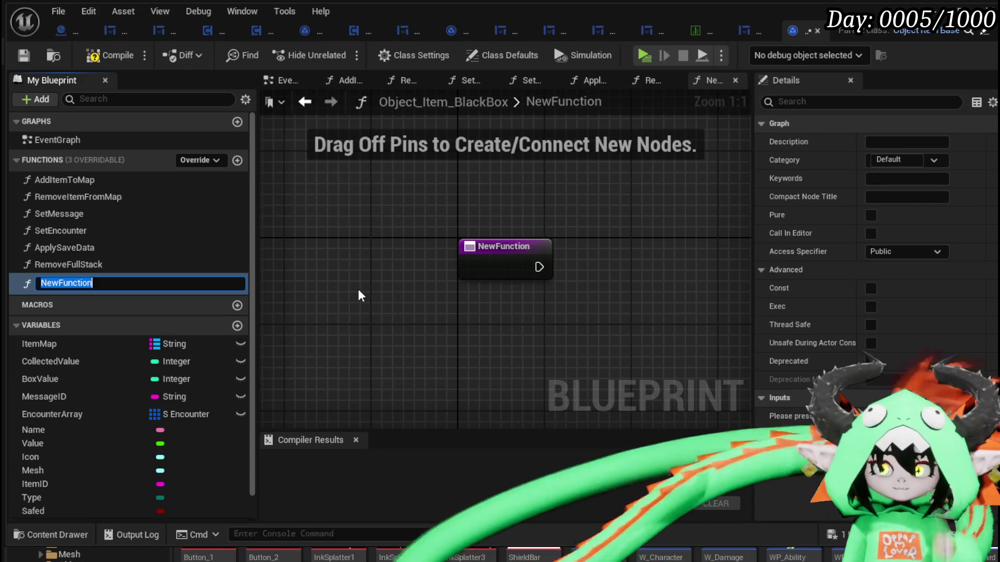
Step: Name the function ToggledSafeItemsFromMap and wire its entry into a SET ItemMap node
type("ToggledSafeItemsFromM")
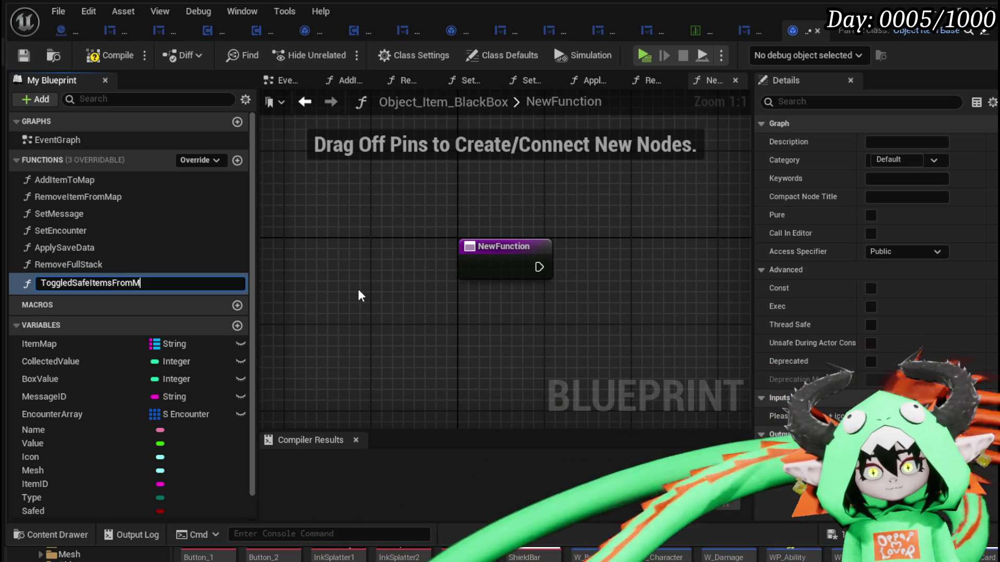
type("ap")
key("Return")
mouse_move(39, 339)
left_mouse_down()
mouse_move(253, 364)
mouse_move(700, 333)
left_mouse_up()
left_click(734, 365)
left_click_drag(597, 266, 721, 340)
mouse_move(597, 267)
left_mouse_down()
mouse_move(698, 334)
mouse_move(711, 332)
mouse_move(726, 260)
left_mouse_up()
Step: Expose Item Map as a function input feeding SET, then compile and save the blueprint
left_click_drag(564, 318, 408, 306)
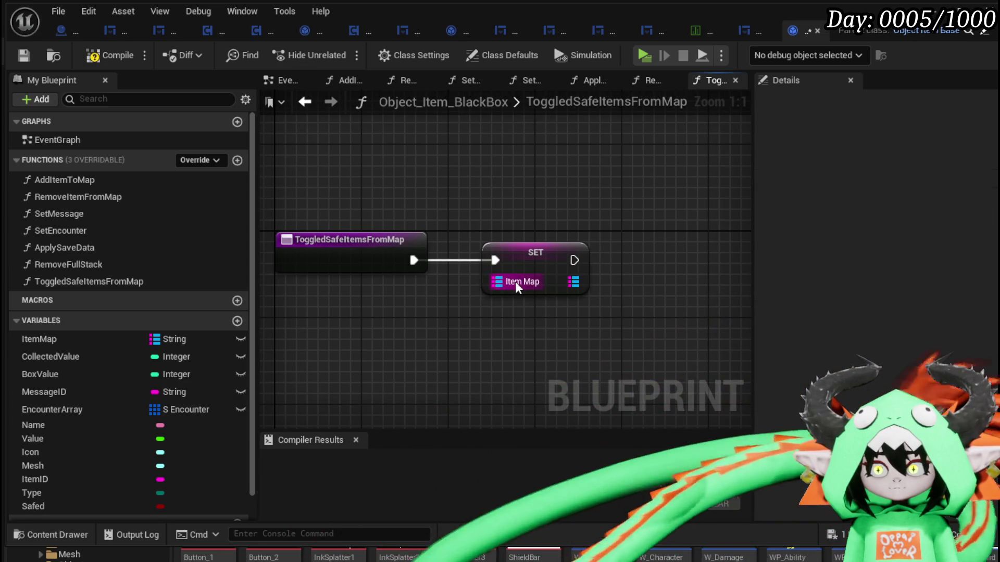
left_click_drag(498, 281, 395, 265)
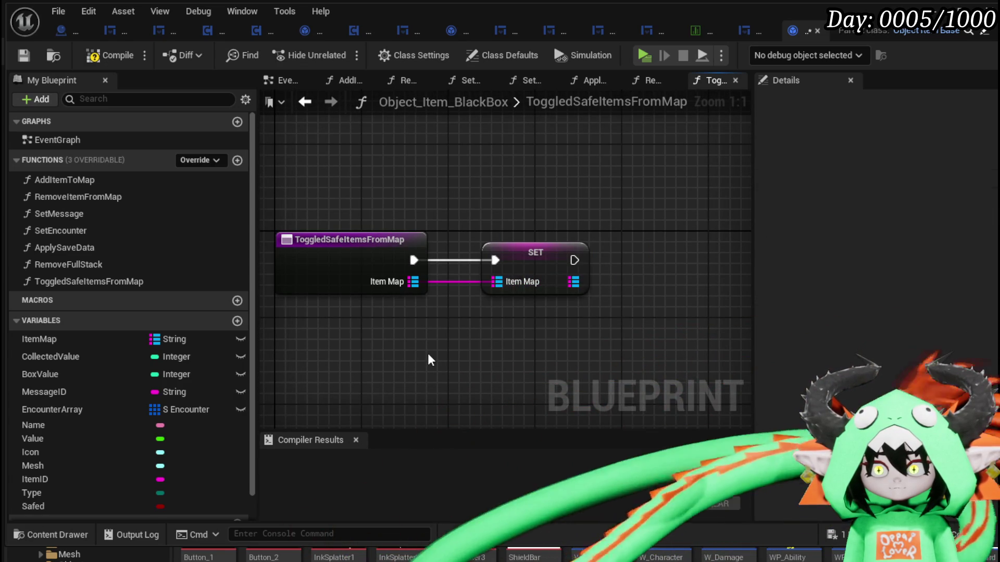
left_click(23, 55)
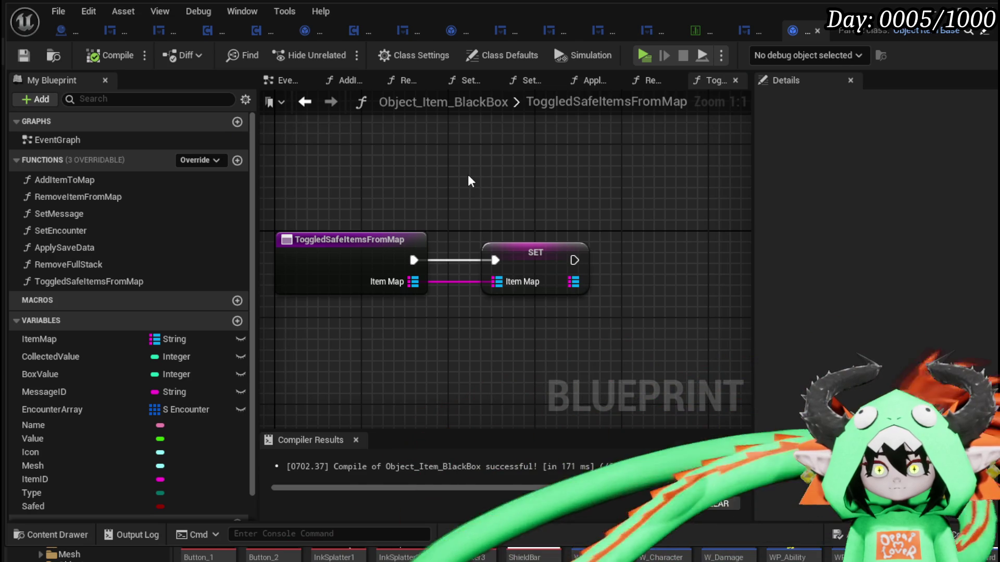
left_click_drag(359, 171, 576, 331)
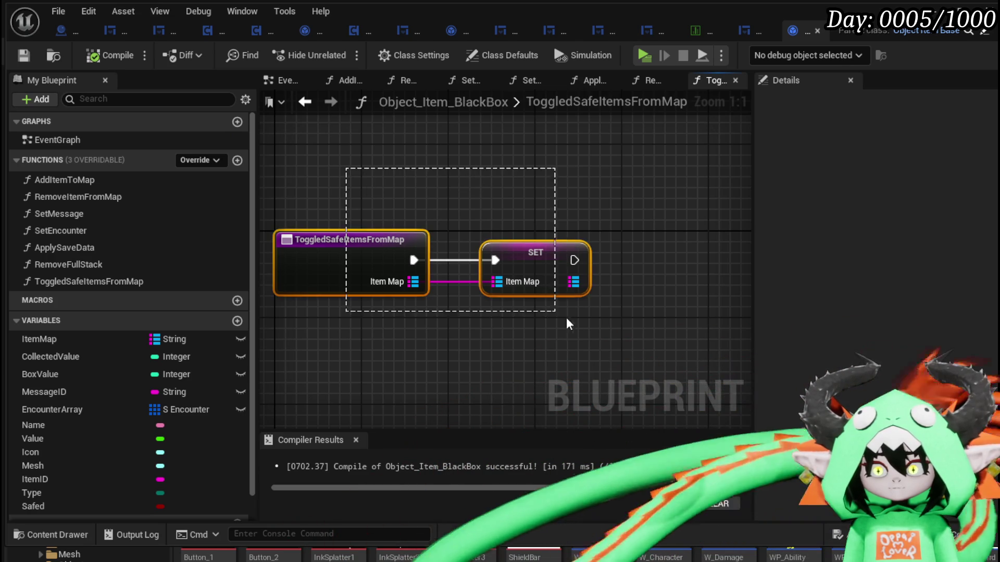
left_click(526, 172)
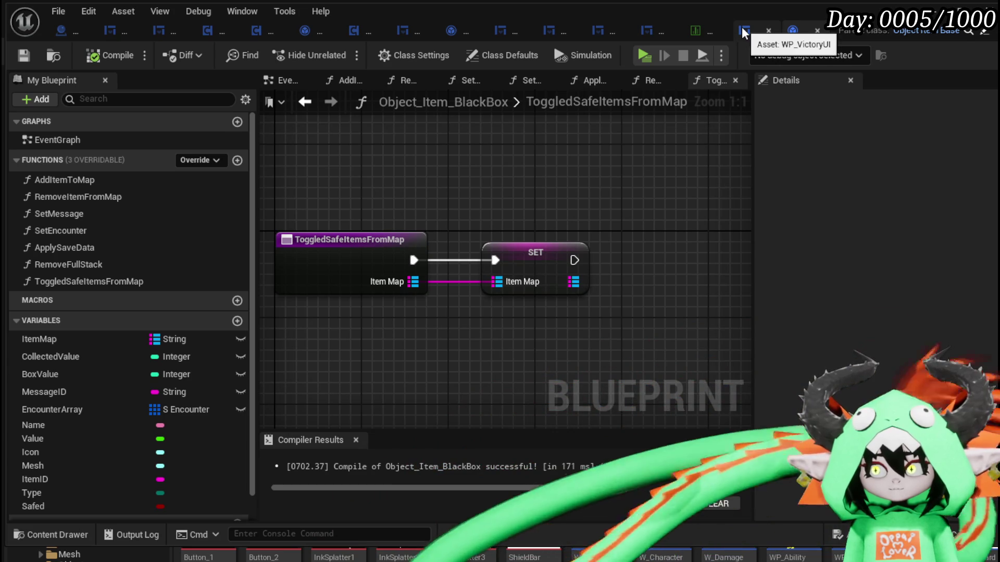
left_click(112, 35)
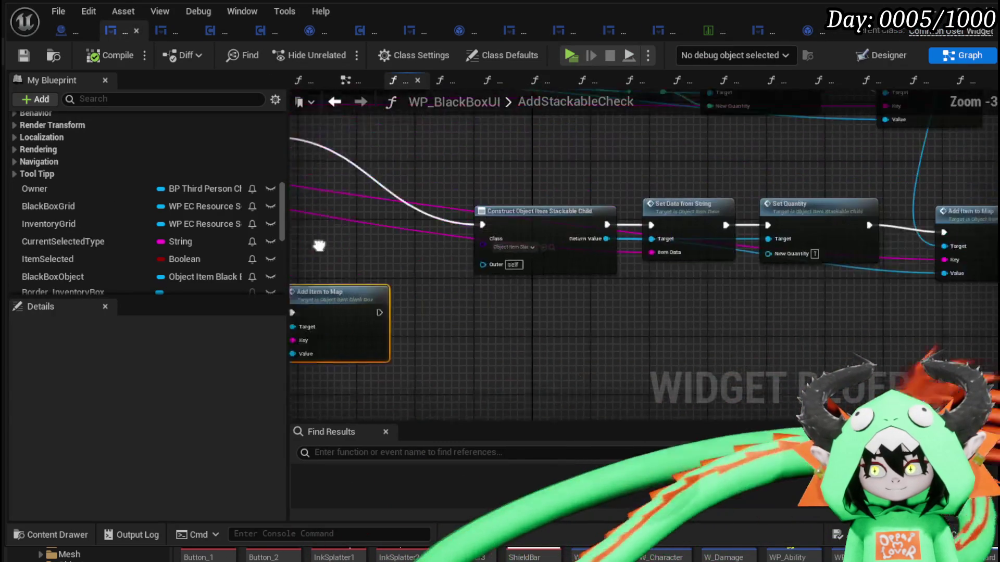
Step: Open WP_BlackBoxUI's SafeItemInBox graph and pan across its update and save nodes
left_click(960, 80)
scroll(752, 212, "down", 4)
left_click_drag(570, 174, 636, 220)
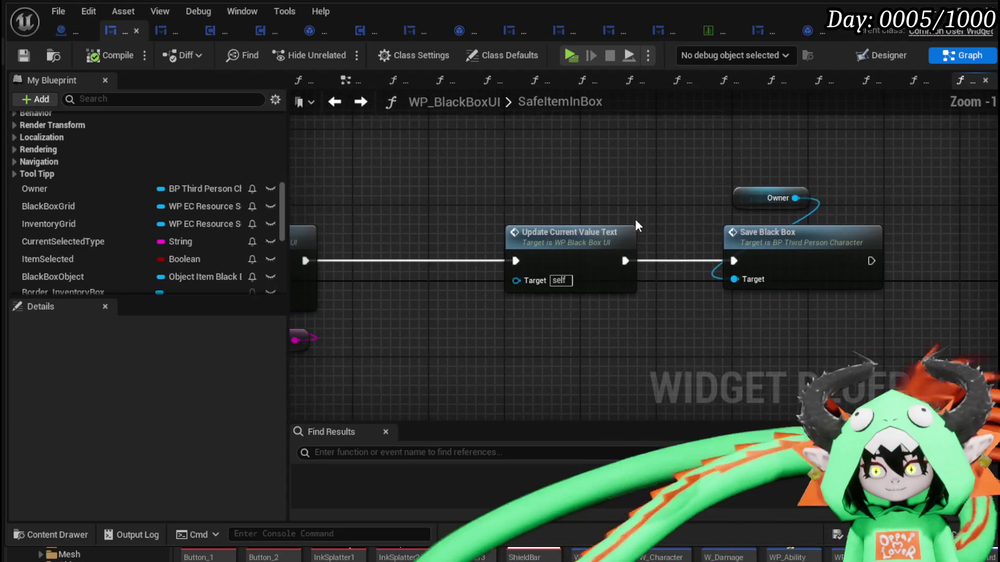
scroll(602, 162, "up", 2)
scroll(555, 259, "down", 4)
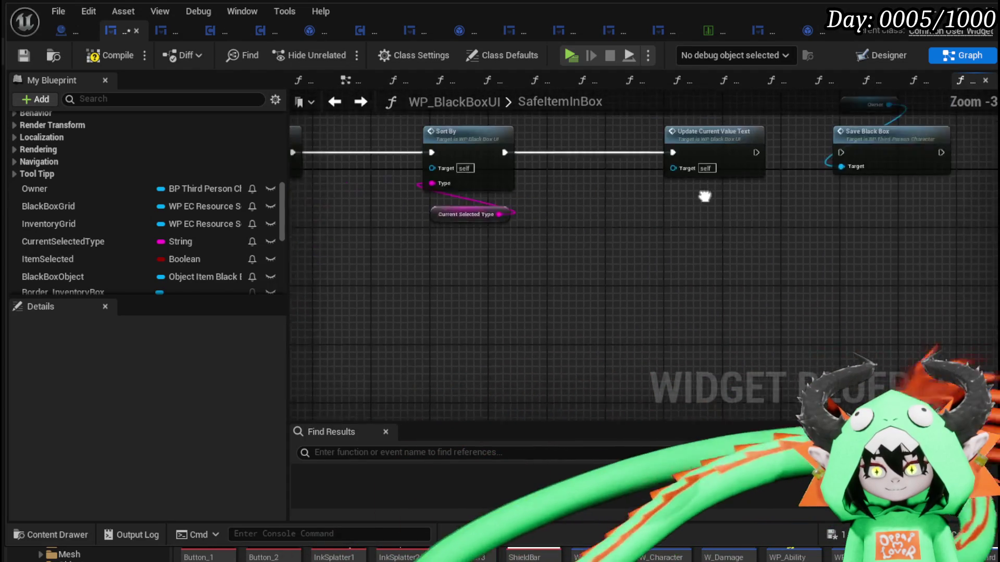
mouse_move(573, 243)
left_mouse_down()
mouse_move(529, 239)
mouse_move(744, 242)
mouse_move(685, 217)
mouse_move(555, 214)
left_mouse_up()
scroll(174, 158, "up", 3)
scroll(174, 158, "up", 10)
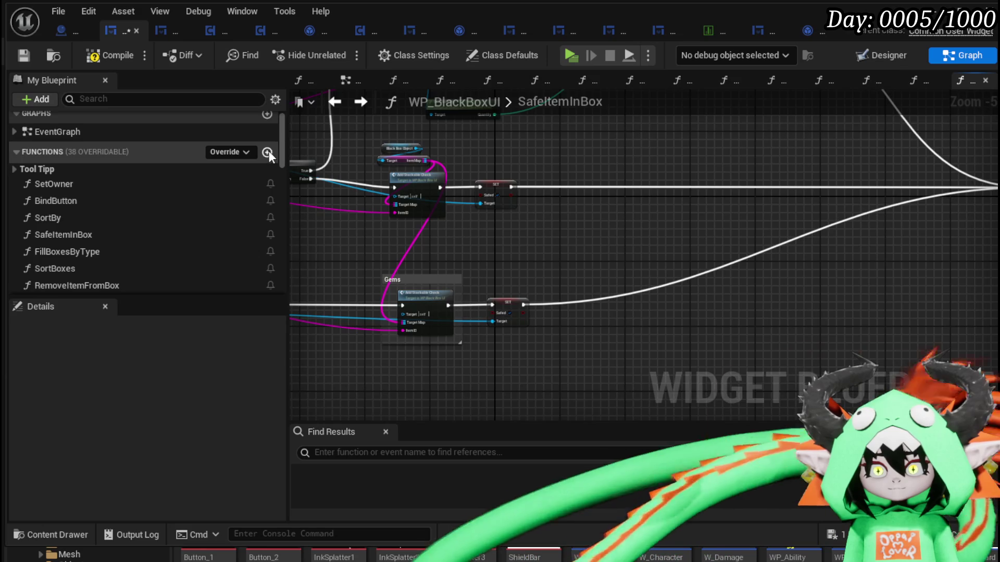
Step: Add a function named GetSavedItemsFromMap to the widget blueprint and compile
left_click(267, 152)
type("GetSavedItems")
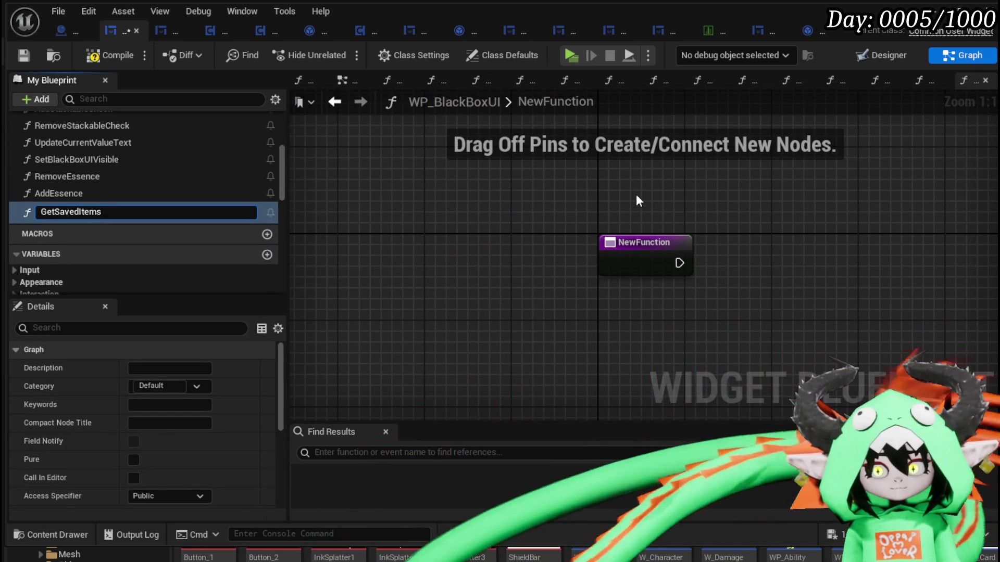
type("FromMap")
key("Return")
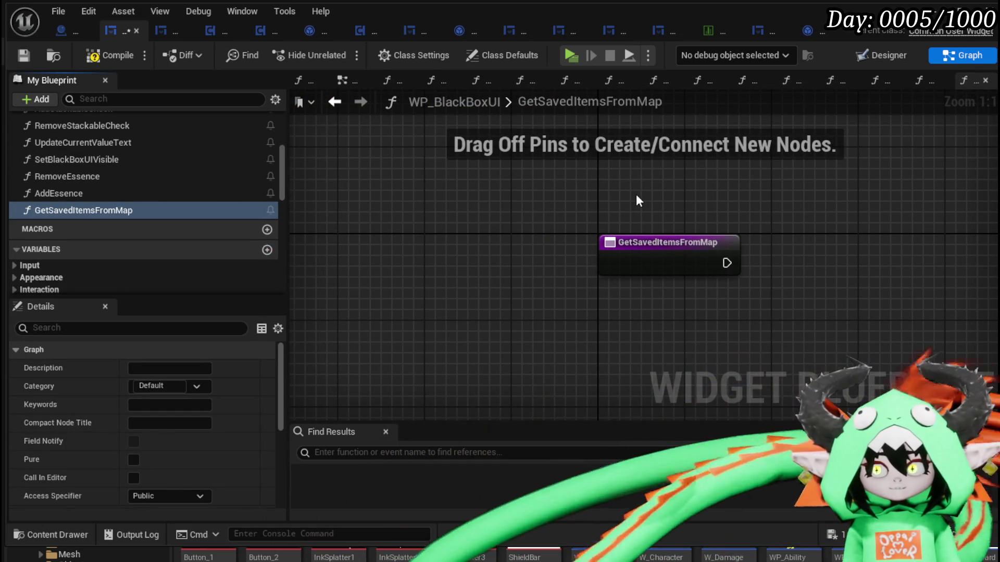
left_click(106, 55)
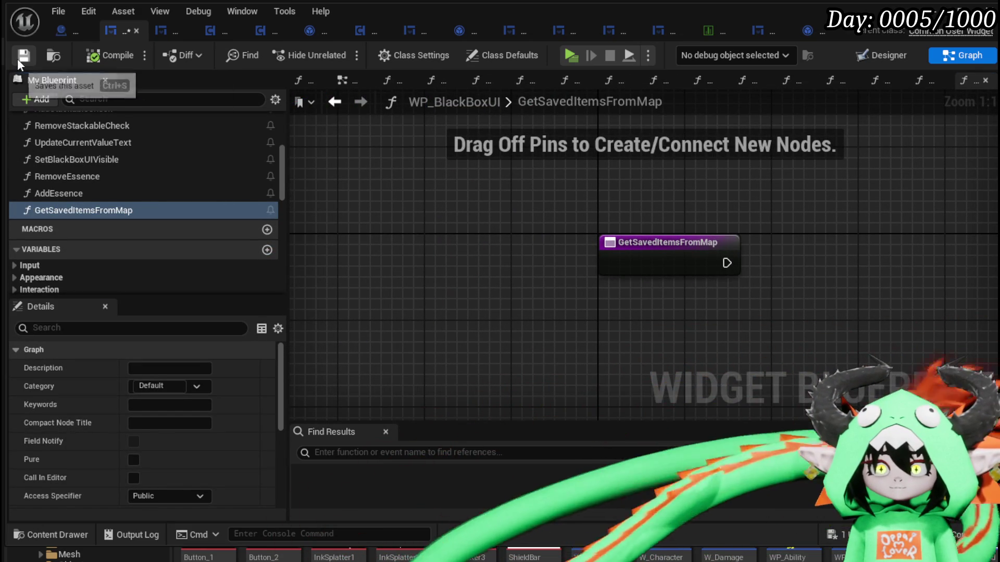
Step: Place an Owner getter and pull a BPC MC Inventory getter from it
scroll(214, 224, "down", 5)
mouse_move(196, 185)
left_mouse_down()
mouse_move(321, 224)
mouse_move(606, 156)
left_mouse_up()
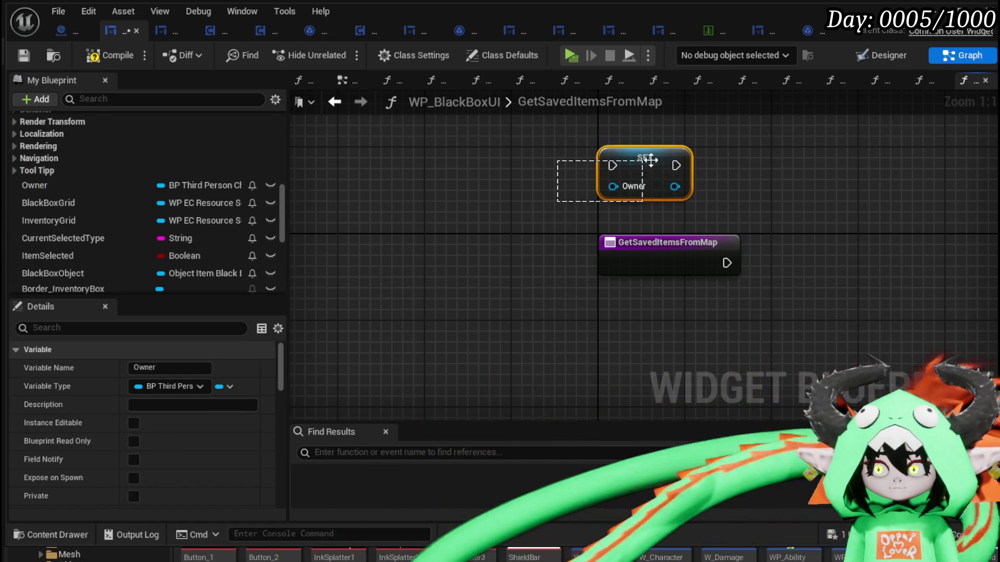
key("Delete")
mouse_move(58, 182)
left_mouse_down()
mouse_move(418, 173)
mouse_move(605, 155)
left_mouse_up()
left_click(654, 183)
left_click_drag(423, 207, 524, 216)
type("get invento")
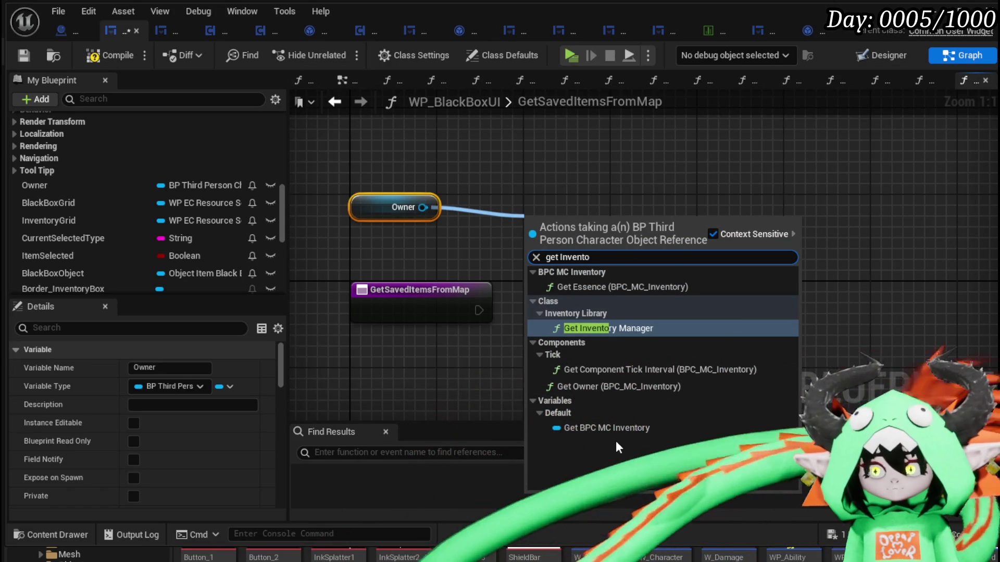
left_click(614, 423)
Step: Get Item Map from BPC MC Inventory, take its Keys, and wire the entry execution in
left_click_drag(670, 229, 805, 263)
type("item ma")
key("Return")
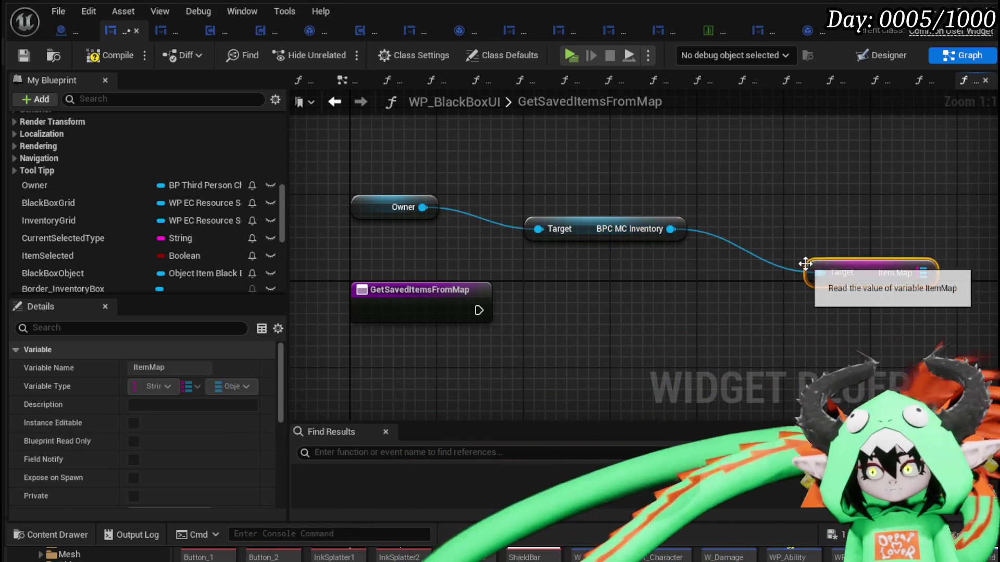
left_click_drag(859, 274, 605, 283)
left_click_drag(566, 253, 665, 285)
type("keys")
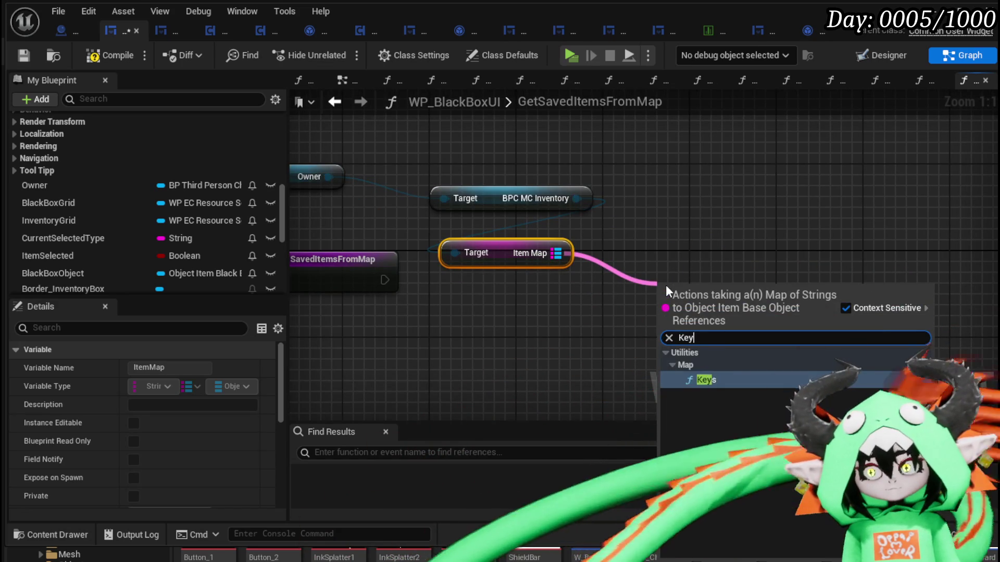
key("Return")
left_click_drag(384, 279, 670, 301)
left_click_drag(333, 265, 411, 293)
mouse_move(761, 302)
left_mouse_down()
mouse_move(578, 292)
mouse_move(542, 305)
left_mouse_up()
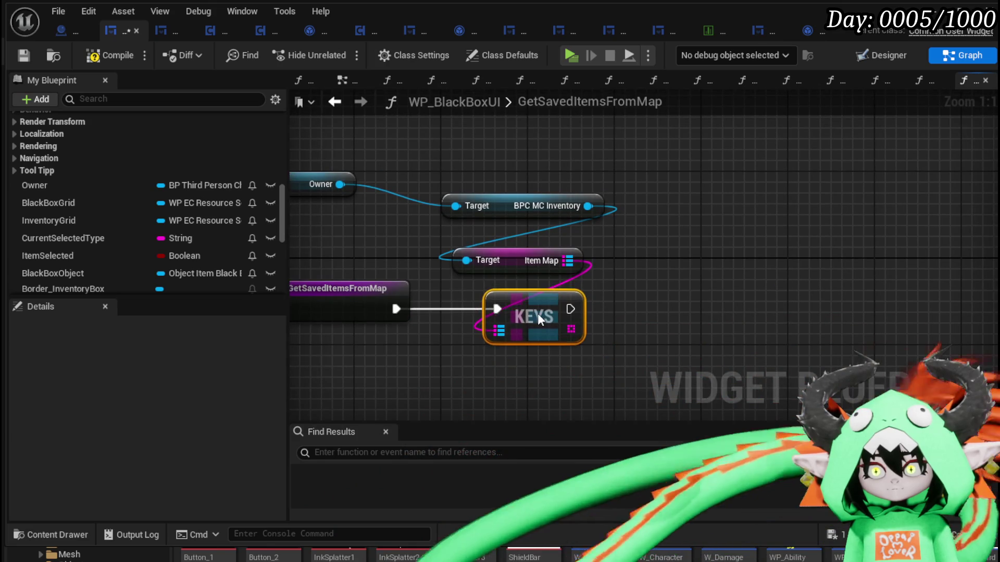
Step: Loop over the Item Map keys with a For Each Loop node
left_click_drag(454, 282, 523, 286)
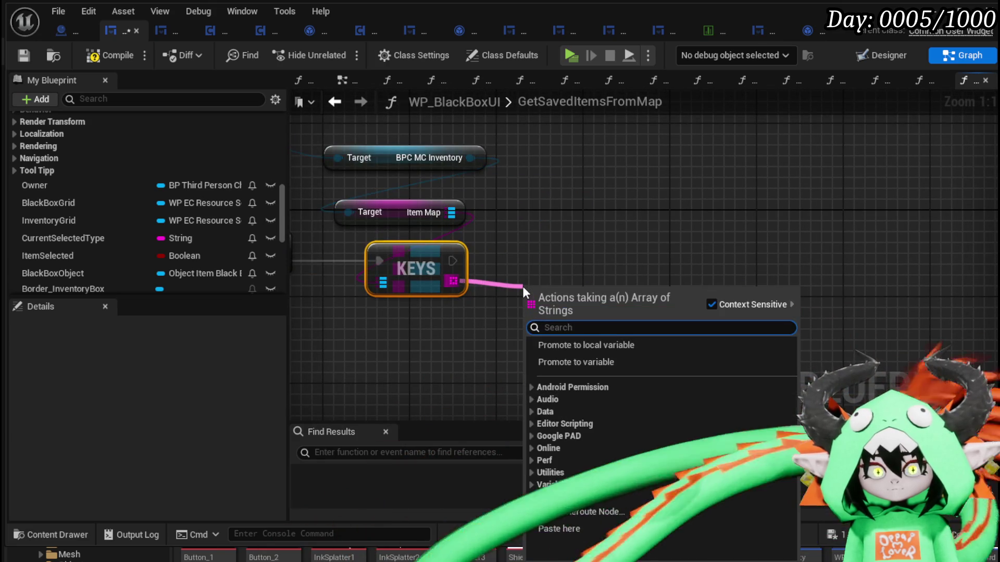
type("Loop")
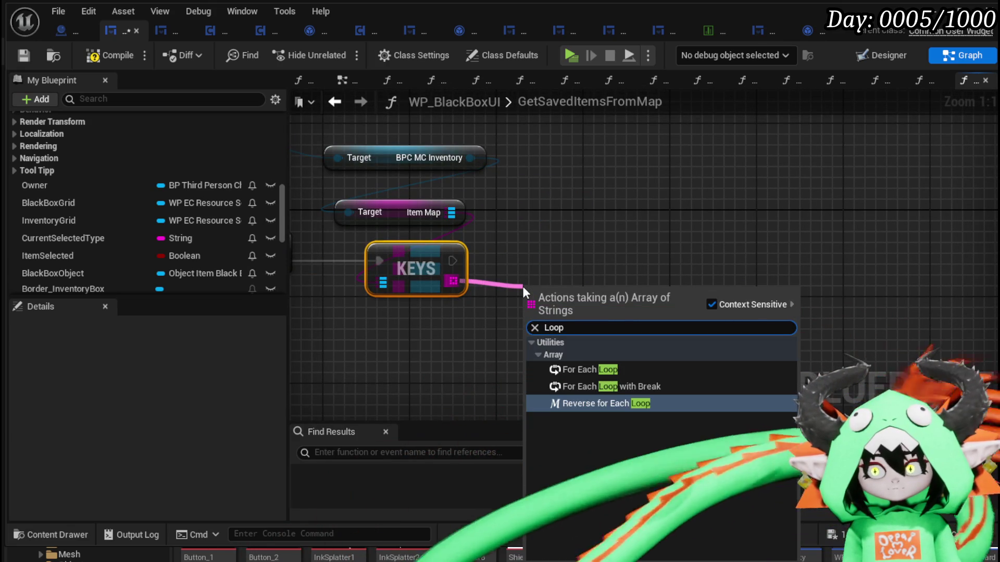
left_click(579, 369)
mouse_move(545, 294)
left_mouse_down()
mouse_move(536, 254)
mouse_move(511, 242)
left_mouse_up()
left_click_drag(744, 260, 670, 279)
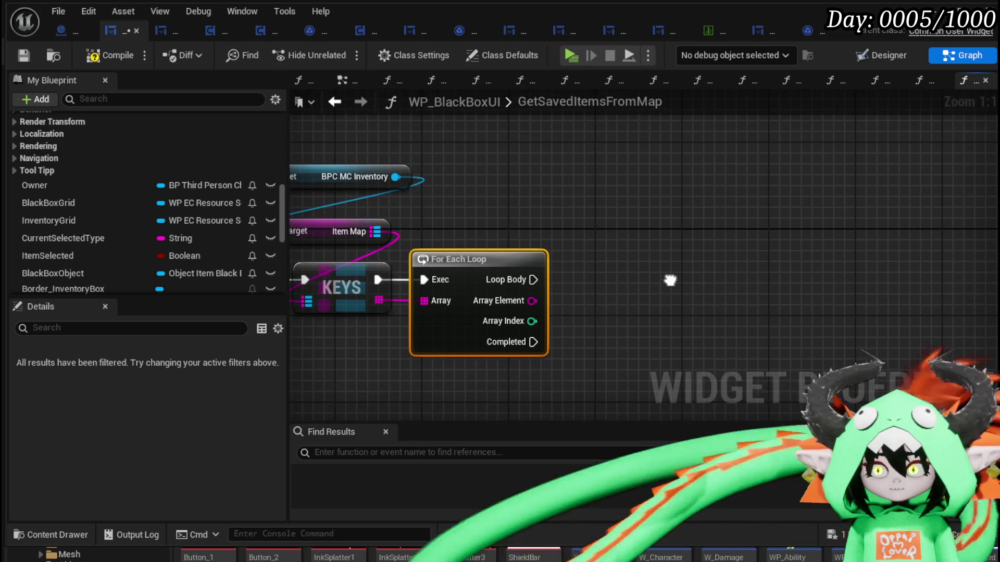
Step: Add a Map Find on Item Map keyed by the loop's Array Element
left_click_drag(375, 231, 582, 218)
type("find")
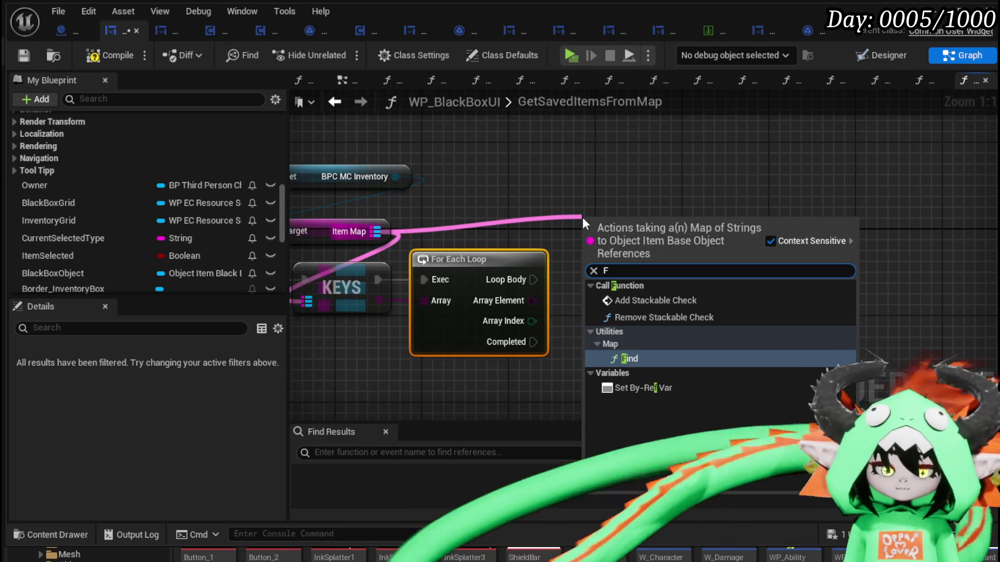
key("Return")
left_click_drag(531, 300, 587, 244)
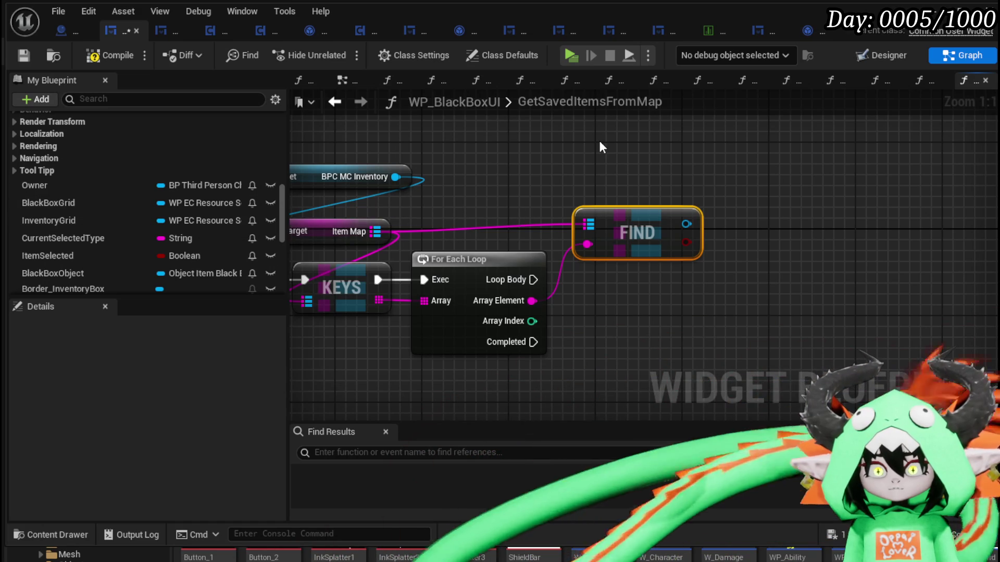
Step: Call Toggled Safe Items from Map on Black Box Object and open that function
mouse_move(47, 271)
left_mouse_down()
mouse_move(674, 170)
mouse_move(545, 152)
left_mouse_up()
left_click(599, 171)
left_click_drag(623, 155, 728, 179)
type("Toggl")
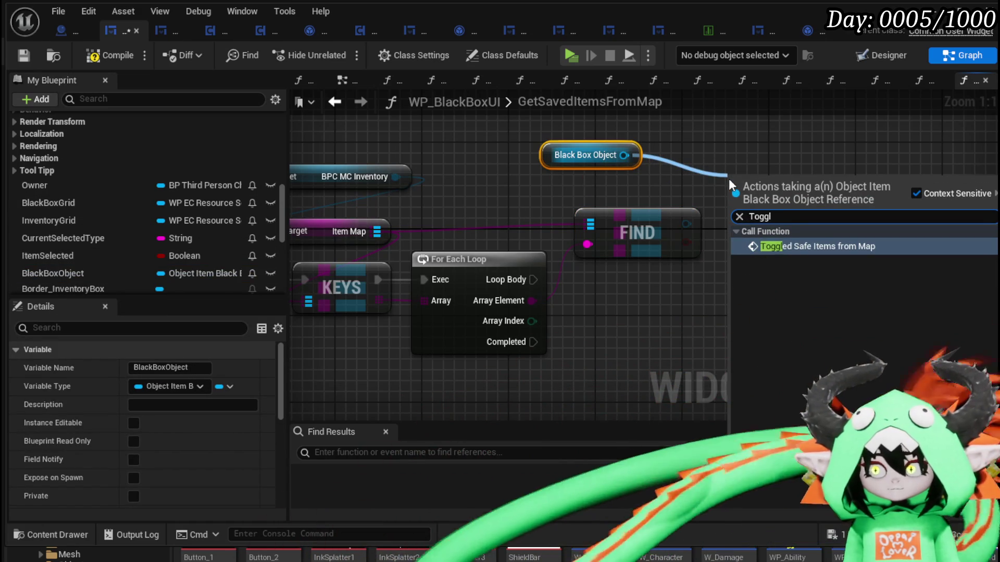
left_click(795, 245)
left_click_drag(794, 240, 885, 289)
mouse_move(572, 310)
left_mouse_down()
mouse_move(625, 279)
mouse_move(520, 285)
left_mouse_up()
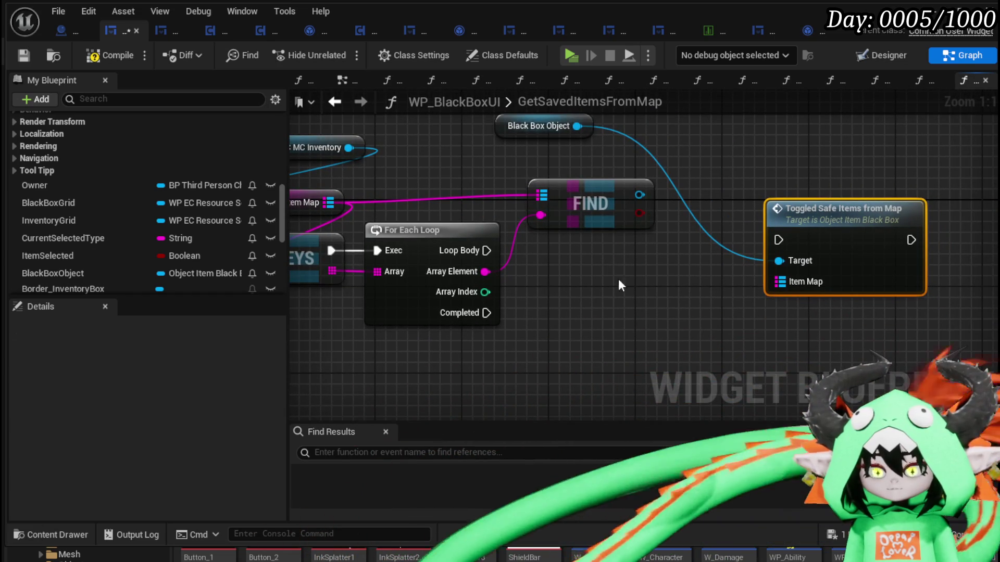
double_click(846, 221)
left_click_drag(455, 325, 386, 327)
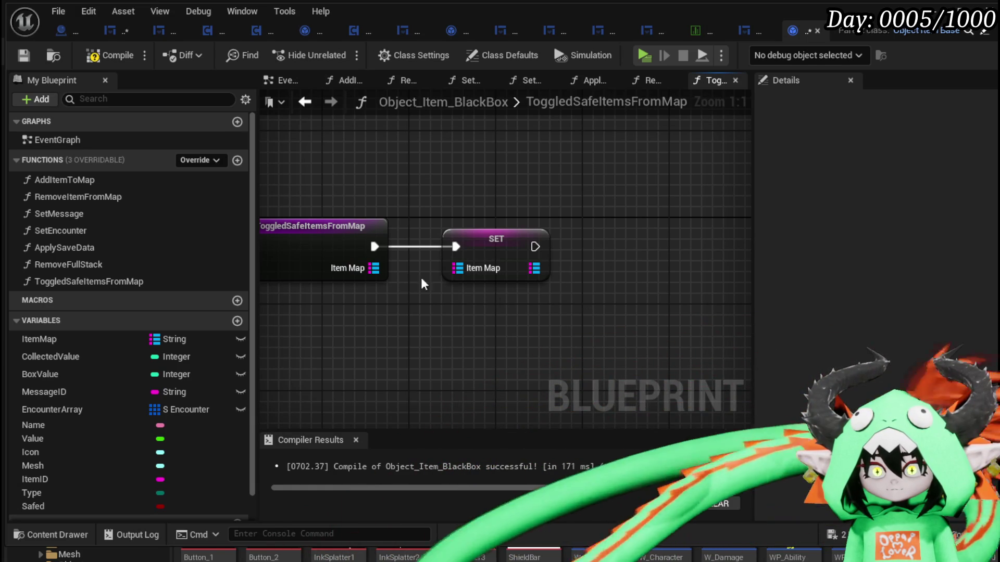
Step: Remove the ItemMap input and the SET Item Map node from ToggledSafeItemsFromMap
left_click(316, 252)
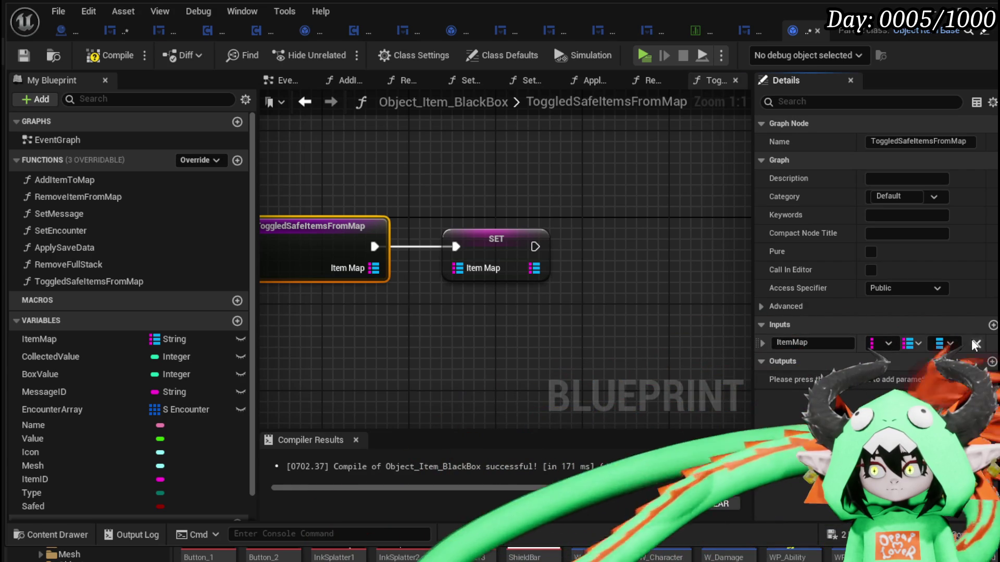
left_click(975, 345)
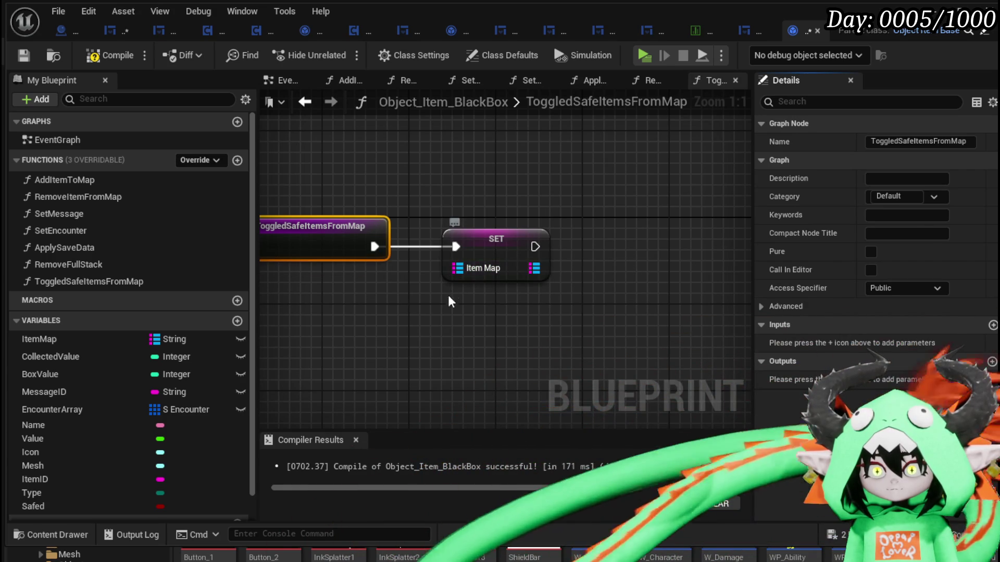
left_click(458, 276)
key("Delete")
Step: Feed new Key and Value inputs into an Item Map Add node, compile, and return to WP_BlackBoxUI
left_click(39, 338)
left_click_drag(316, 150, 316, 146)
mouse_move(397, 144)
left_mouse_down()
mouse_move(422, 177)
mouse_move(441, 175)
left_mouse_up()
type("ad")
left_click(499, 271)
left_click_drag(507, 216, 518, 271)
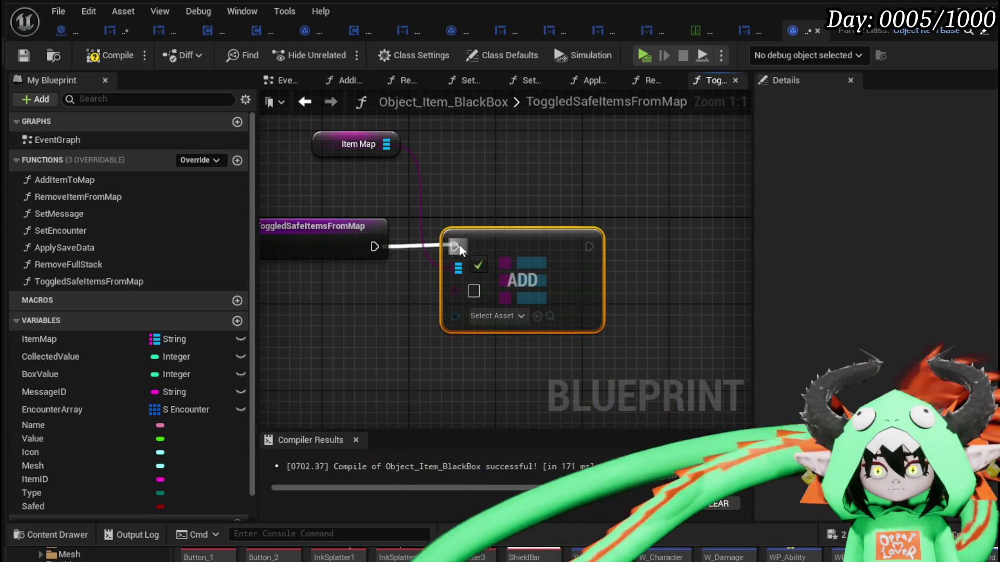
left_click_drag(339, 239, 338, 240)
mouse_move(455, 312)
left_mouse_down()
mouse_move(333, 273)
mouse_move(336, 281)
left_mouse_up()
left_click(90, 54)
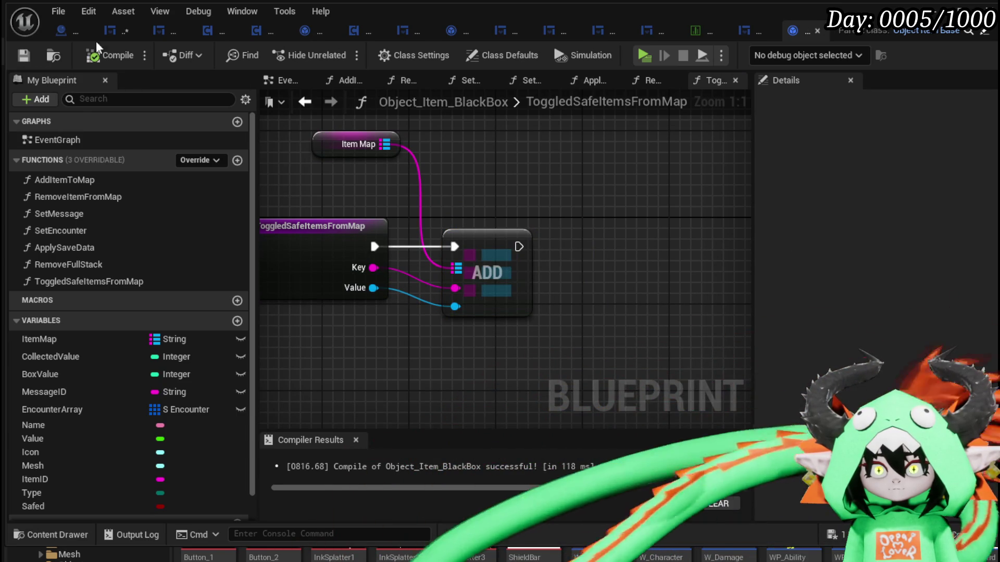
left_click(114, 37)
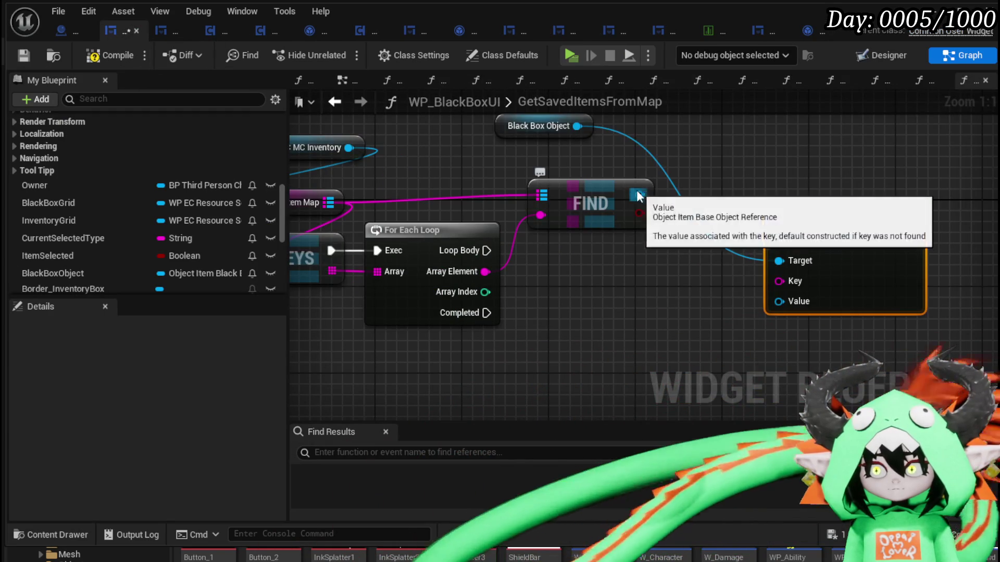
Step: Connect Loop Body and Array Element to Toggled Safe Items from Map, compile, and reopen that function
left_click_drag(781, 297, 885, 298)
left_click_drag(588, 272, 881, 281)
mouse_move(590, 250)
left_mouse_down()
mouse_move(792, 260)
mouse_move(880, 245)
left_mouse_up()
left_click_drag(916, 214, 939, 223)
mouse_move(682, 182)
left_mouse_down()
mouse_move(702, 324)
mouse_move(736, 333)
left_mouse_up()
scroll(677, 279, "down", 2)
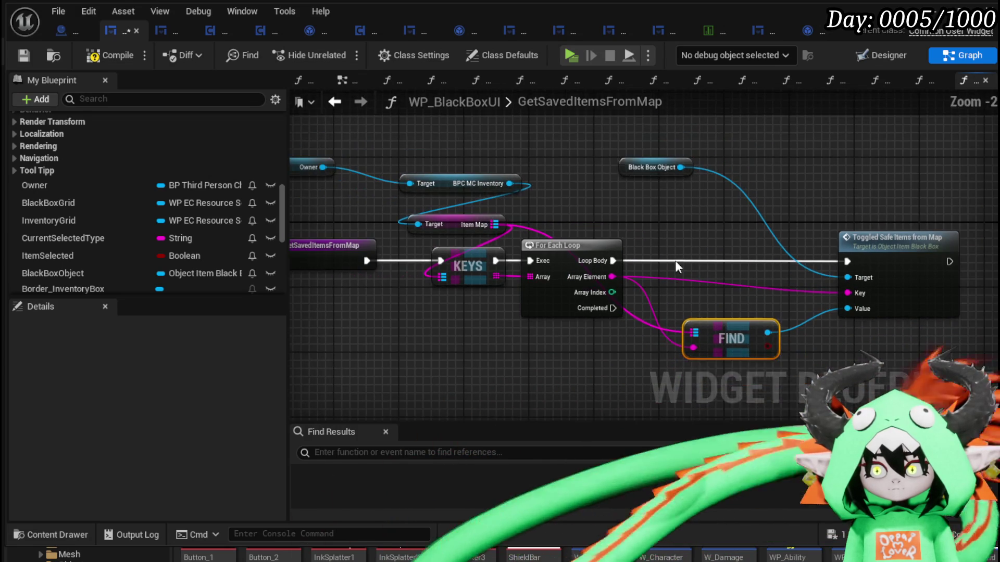
left_click(87, 61)
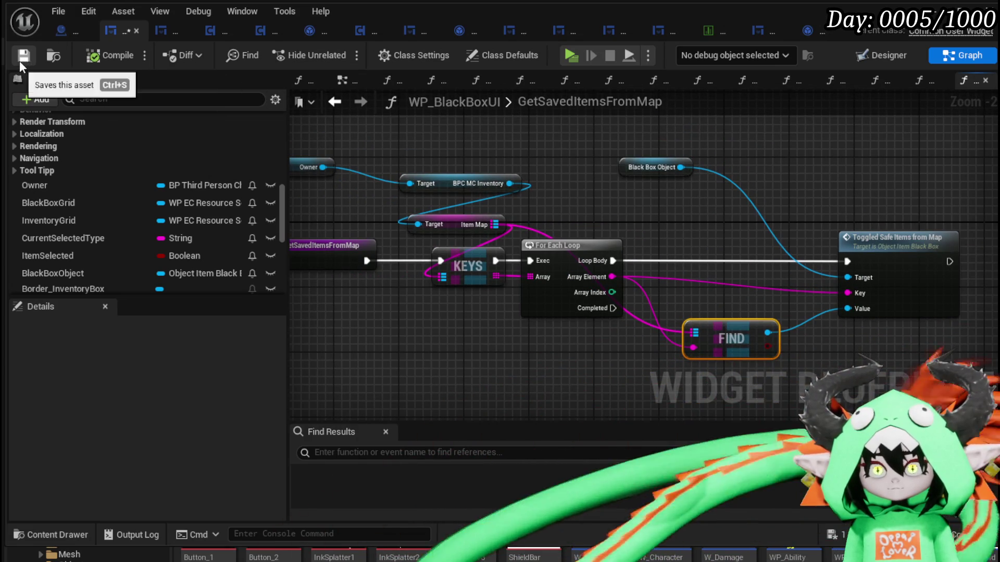
double_click(892, 236)
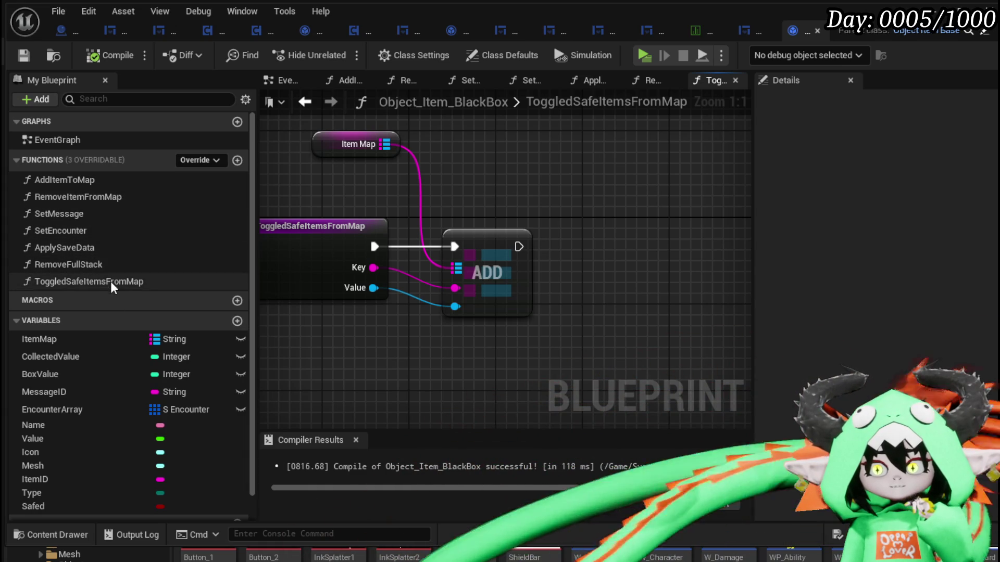
Step: Review the AddItemToMap graph and rearrange its nodes around the Cast To node
double_click(127, 187)
scroll(365, 250, "up", 3)
mouse_move(398, 251)
left_mouse_down()
mouse_move(376, 197)
mouse_move(406, 211)
mouse_move(482, 193)
mouse_move(414, 284)
mouse_move(398, 211)
mouse_move(442, 194)
mouse_move(523, 334)
mouse_move(396, 280)
mouse_move(464, 329)
mouse_move(385, 250)
mouse_move(438, 248)
left_mouse_up()
left_click_drag(357, 264, 453, 315)
left_click_drag(364, 127, 726, 341)
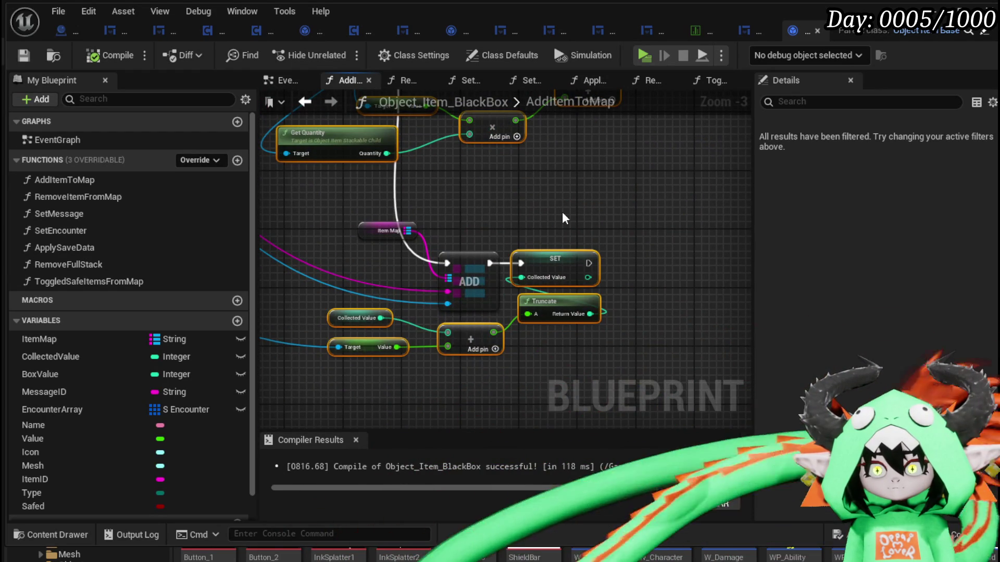
left_click_drag(564, 217, 616, 240)
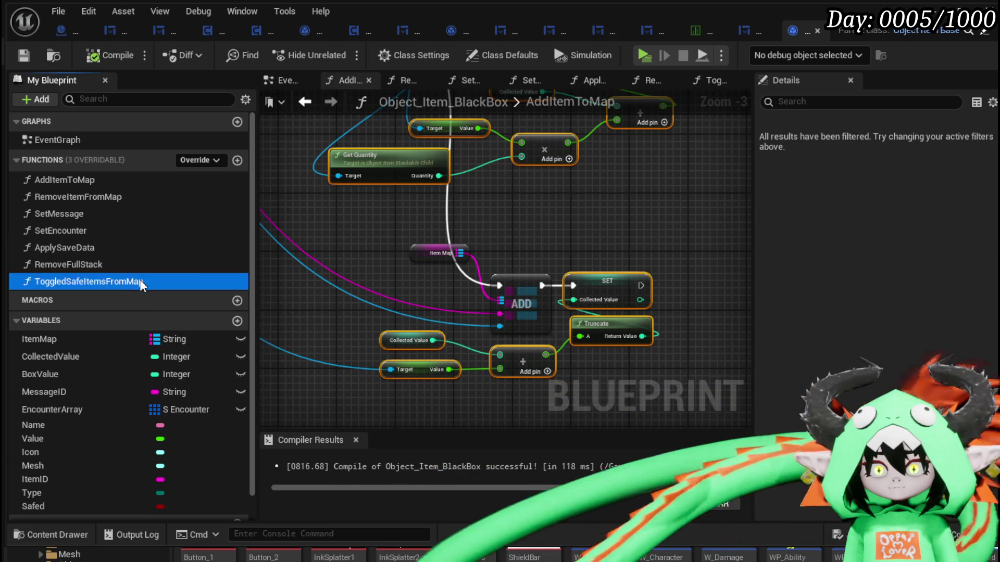
Step: In ToggledSafeItemsFromMap, feed ADD's exec and the entry Value into the Cast, and route Cast Failed to the lower SET
double_click(143, 281)
scroll(581, 225, "down", 2)
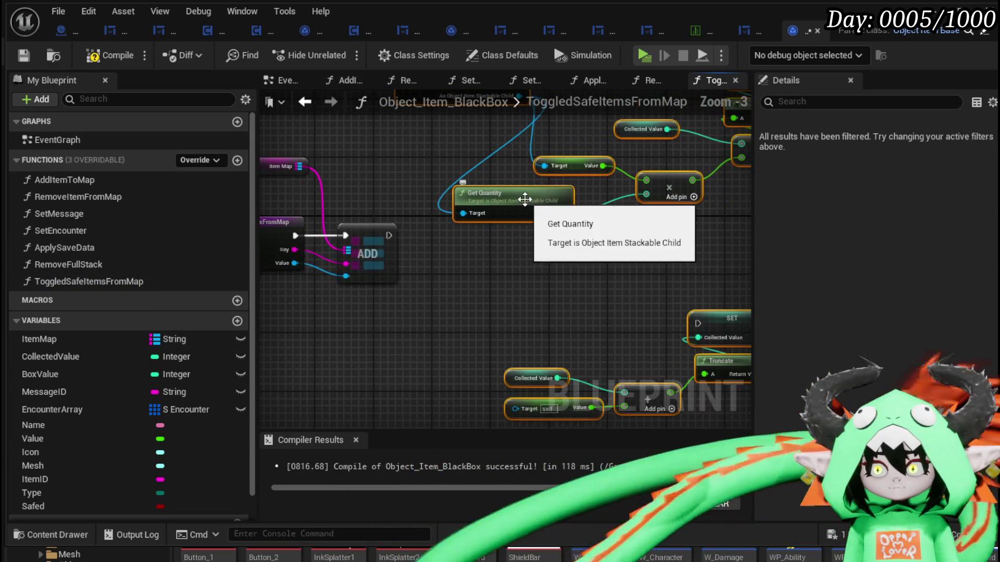
left_click_drag(387, 237, 426, 239)
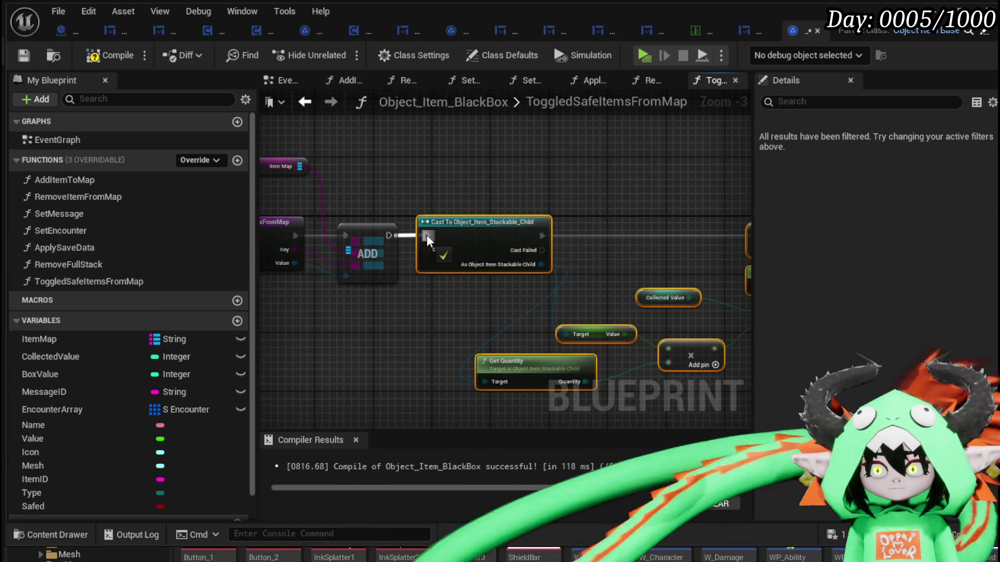
mouse_move(295, 263)
left_mouse_down()
mouse_move(351, 268)
mouse_move(426, 249)
left_mouse_up()
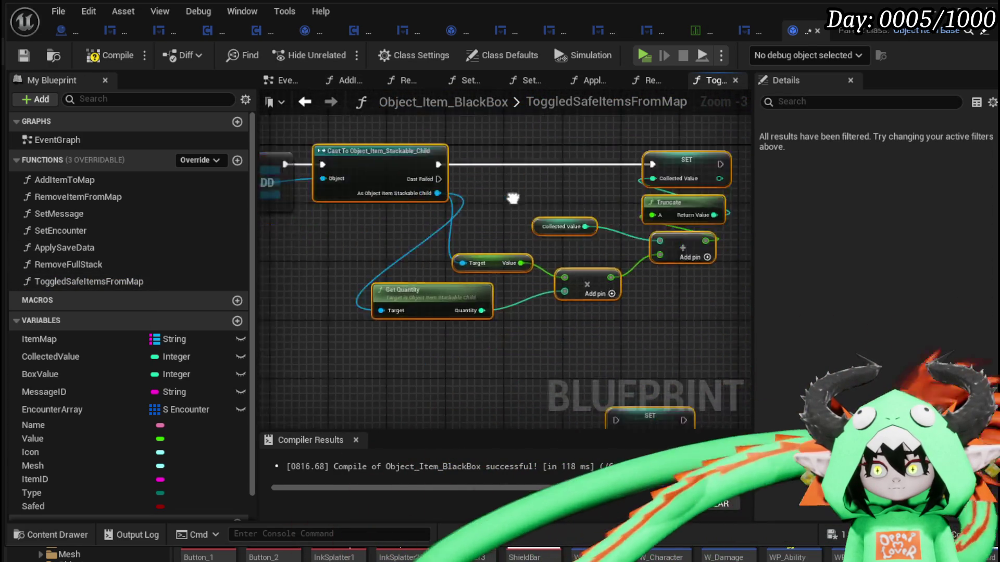
mouse_move(341, 156)
left_mouse_down()
mouse_move(431, 165)
mouse_move(579, 377)
left_mouse_up()
left_click_drag(468, 395, 480, 237)
scroll(410, 229, "down", 2)
mouse_move(371, 195)
left_mouse_down()
mouse_move(498, 272)
mouse_move(518, 377)
mouse_move(509, 368)
left_mouse_up()
left_click(467, 314)
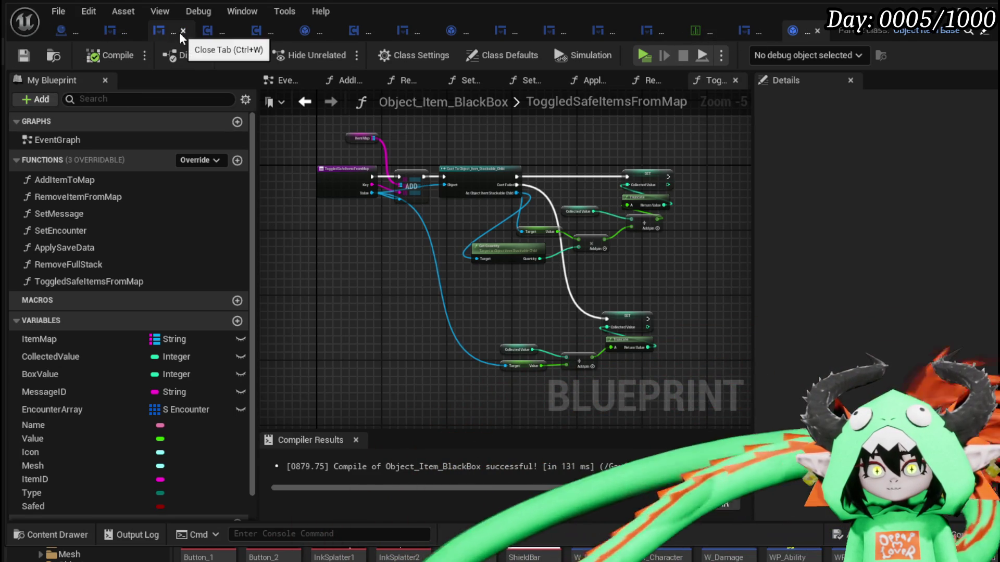
Step: Inspect the ToggledSafeItemsFromMap definition behind WP_BlackBoxUI's Toggled Safe Items call
left_click(116, 33)
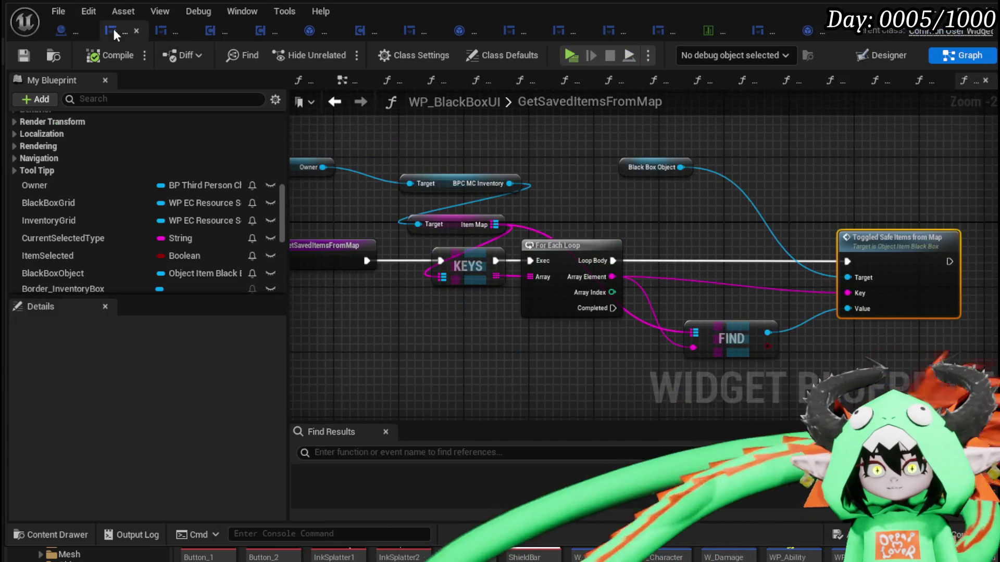
left_click_drag(611, 231, 659, 208)
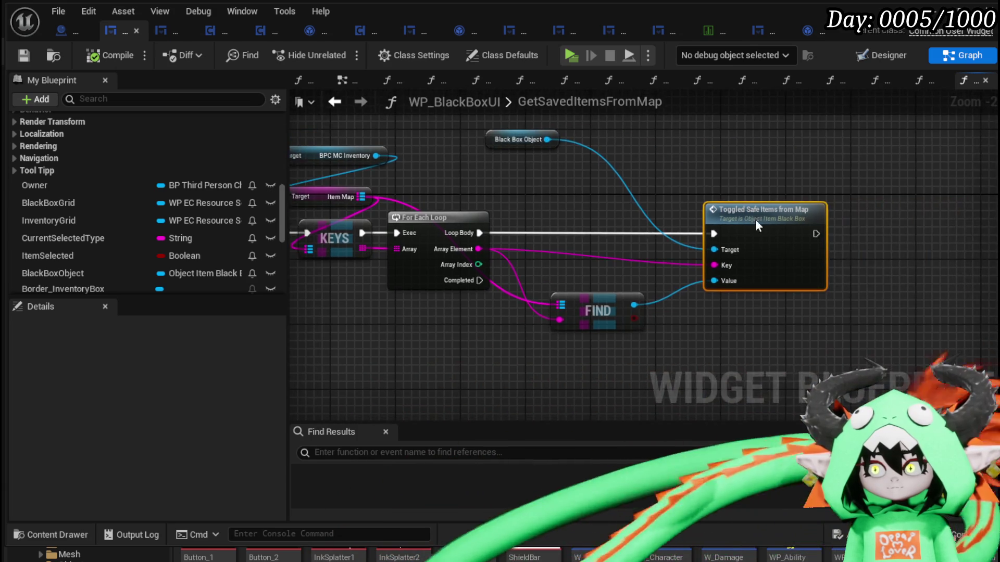
double_click(755, 220)
left_click_drag(413, 202, 556, 239)
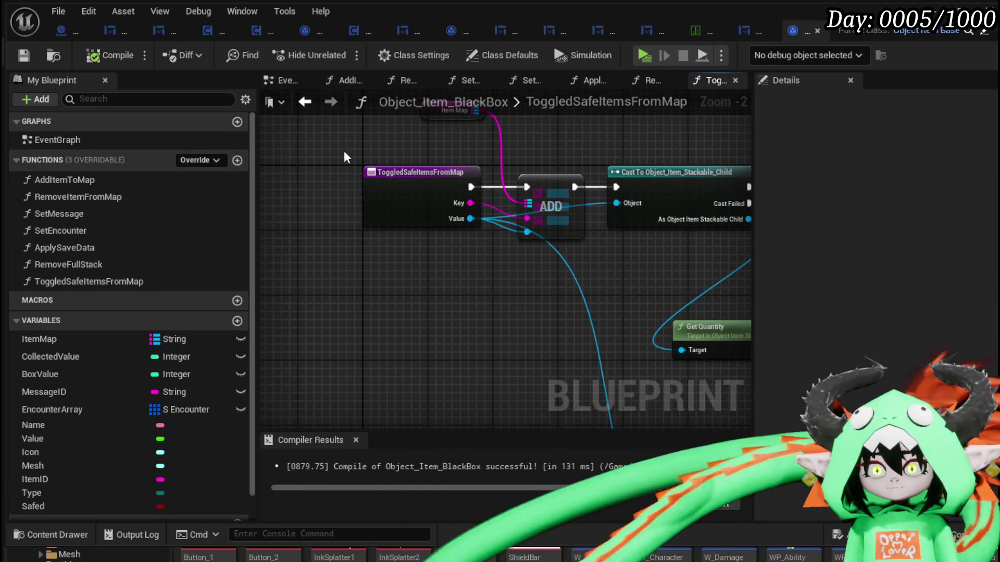
scroll(322, 119, "down", 3)
mouse_move(569, 180)
left_mouse_down()
mouse_move(435, 208)
mouse_move(421, 151)
left_mouse_up()
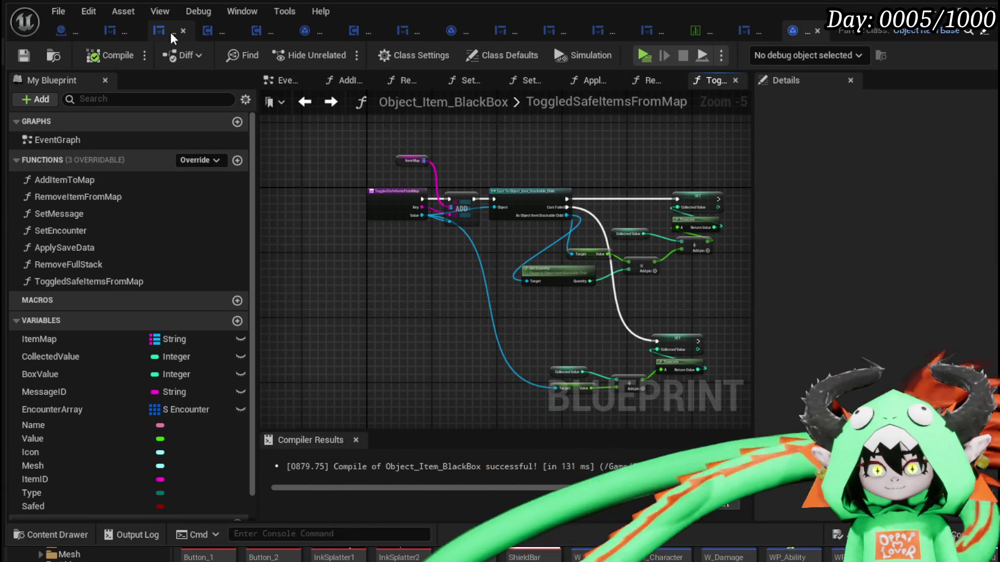
Step: Back in WP_BlackBoxUI, add a Find node on Item Map keyed by the loop's Array Element
left_click(119, 35)
left_click_drag(519, 206, 618, 205)
left_click_drag(362, 285, 438, 289)
left_click_drag(540, 201, 645, 190)
type("Find")
key("Return")
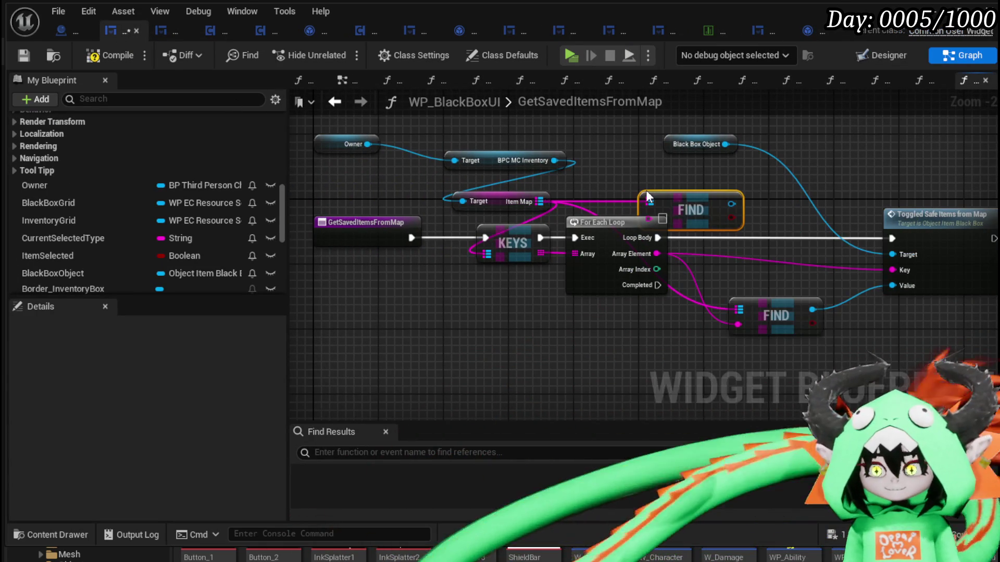
mouse_move(657, 254)
left_mouse_down()
mouse_move(655, 214)
mouse_move(708, 192)
mouse_move(641, 180)
mouse_move(720, 224)
mouse_move(732, 220)
mouse_move(669, 339)
left_mouse_up()
Step: Get the found item's Safed flag, drive a Branch with it, and save the widget blueprint
type("Safe")
left_click(767, 306)
left_click_drag(754, 227, 623, 333)
mouse_move(658, 323)
left_mouse_down()
mouse_move(739, 289)
mouse_move(741, 235)
mouse_move(891, 237)
left_mouse_up()
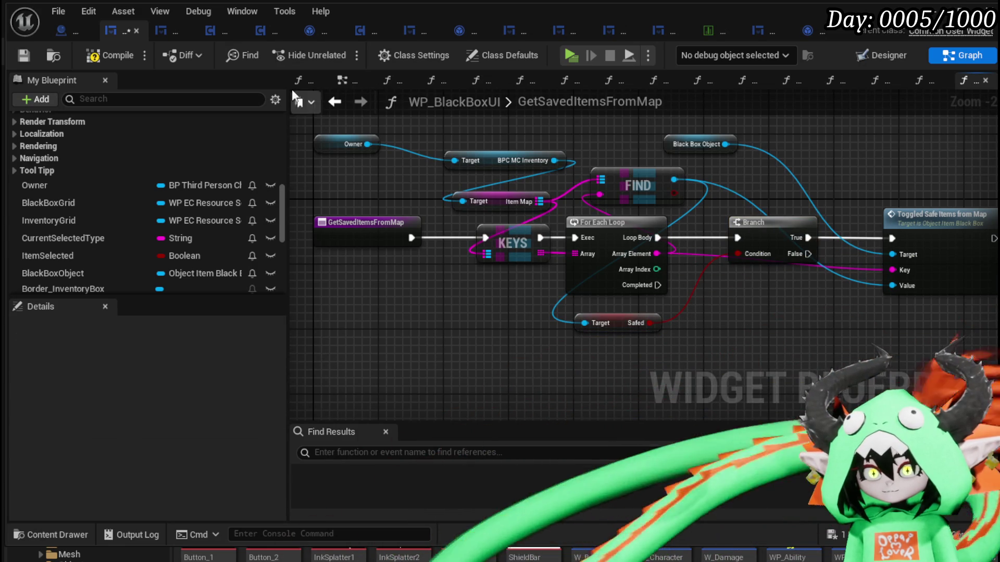
left_click(24, 56)
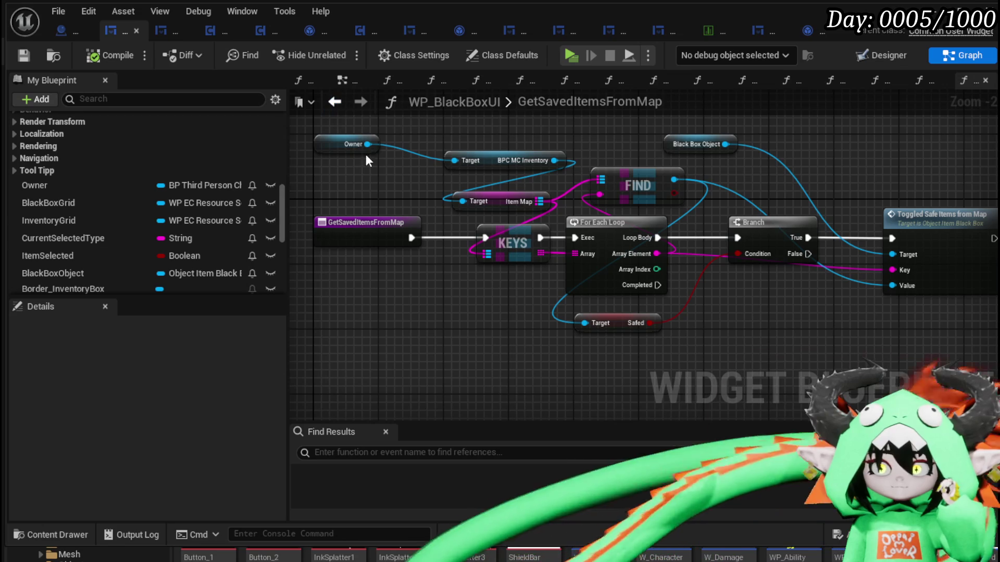
Step: Open SafeItemInBox and look over its Hide Tool Tipp and Sort By nodes
scroll(78, 197, "up", 5)
scroll(83, 195, "up", 10)
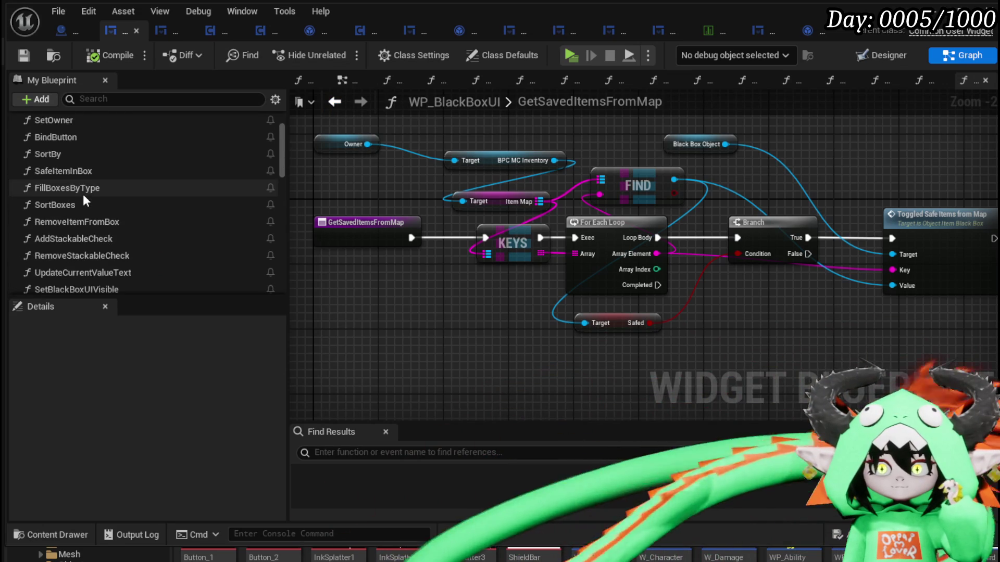
scroll(95, 200, "down", 1)
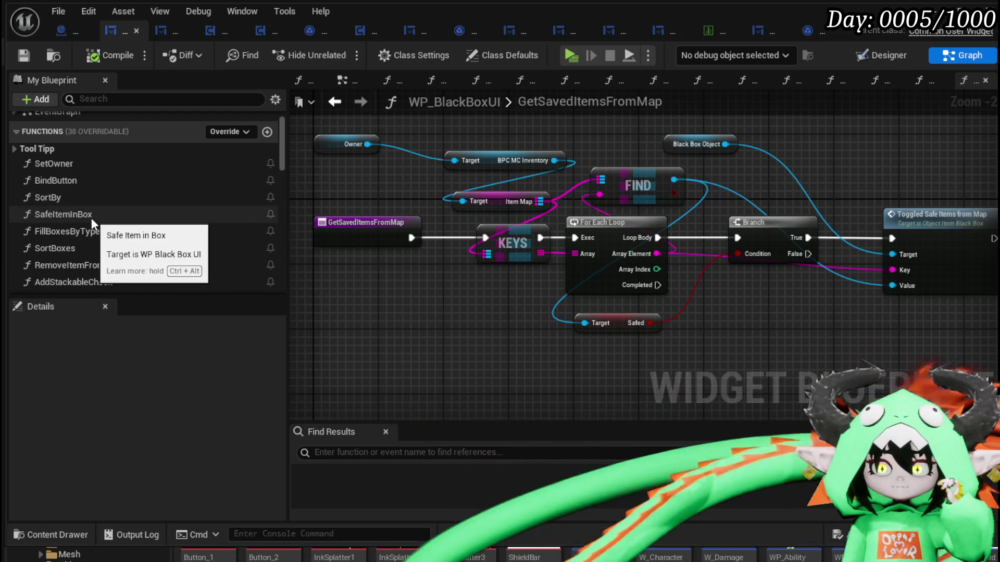
double_click(92, 216)
scroll(521, 265, "down", 4)
scroll(613, 293, "up", 6)
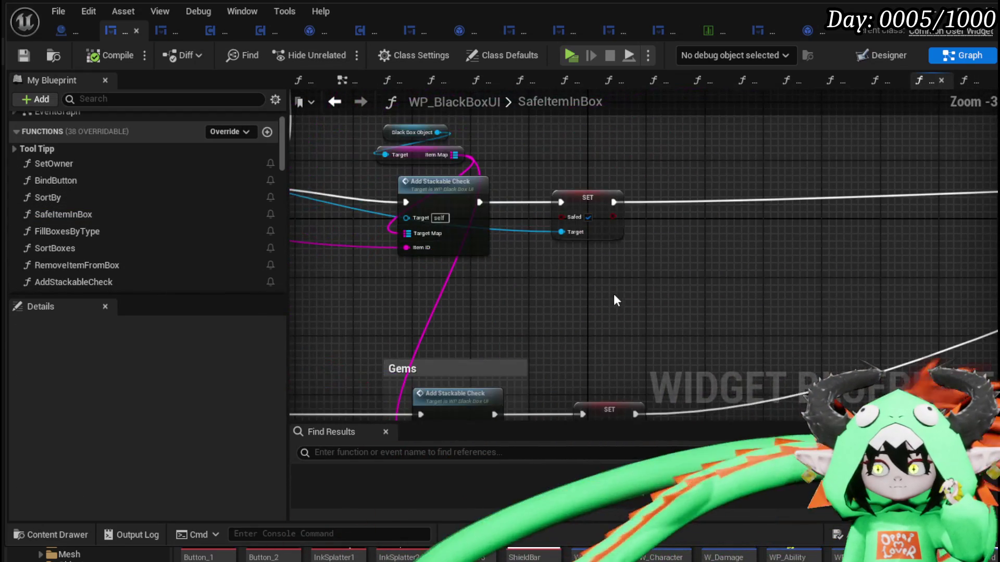
left_click_drag(613, 291, 627, 194)
scroll(758, 208, "down", 3)
mouse_move(757, 208)
left_mouse_down()
mouse_move(785, 230)
mouse_move(575, 251)
mouse_move(381, 254)
mouse_move(768, 272)
left_mouse_up()
scroll(606, 248, "up", 3)
Step: Inspect the Add Essence, Get Quantity, Add Stackable Check and SET Safed nodes, then the entry node
scroll(91, 267, "down", 5)
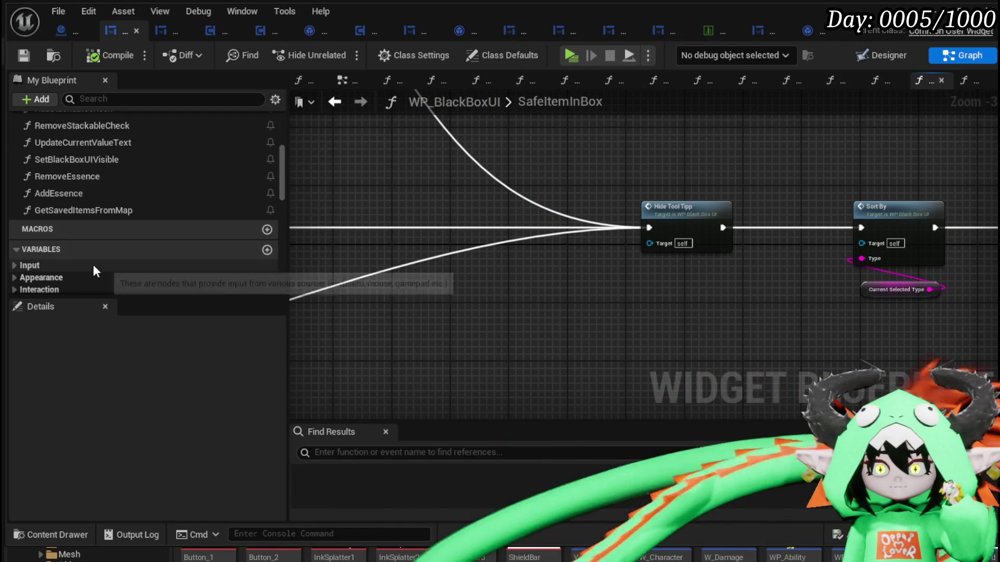
scroll(505, 267, "down", 4)
scroll(535, 252, "up", 2)
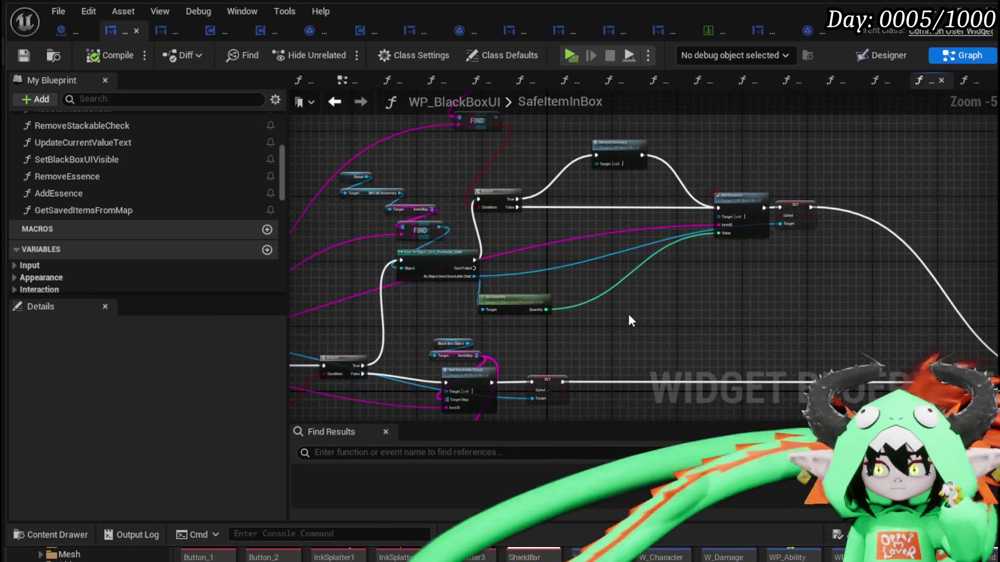
scroll(635, 305, "up", 2)
mouse_move(634, 302)
left_mouse_down()
mouse_move(587, 374)
mouse_move(744, 162)
left_mouse_up()
left_click_drag(592, 258, 730, 176)
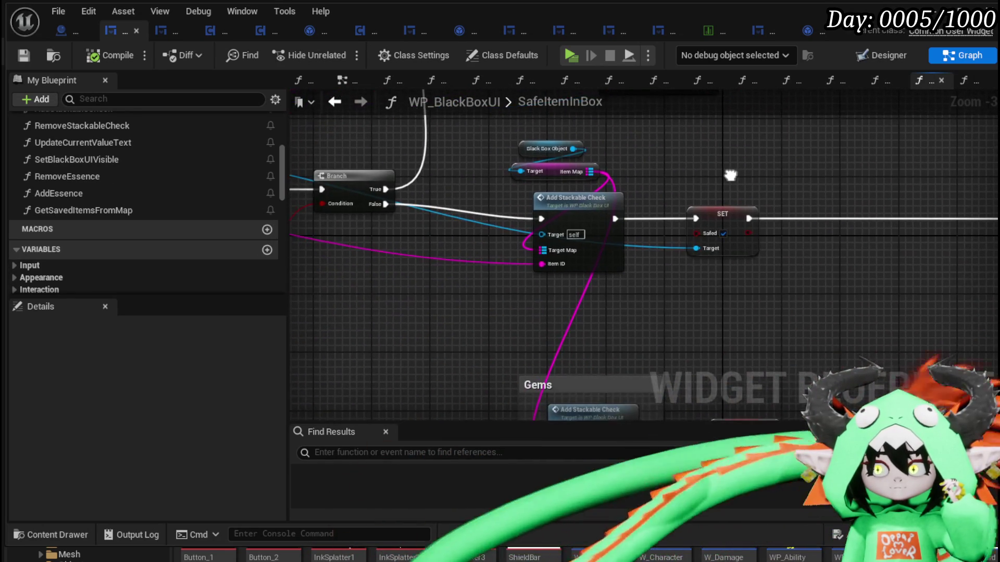
left_click(721, 217)
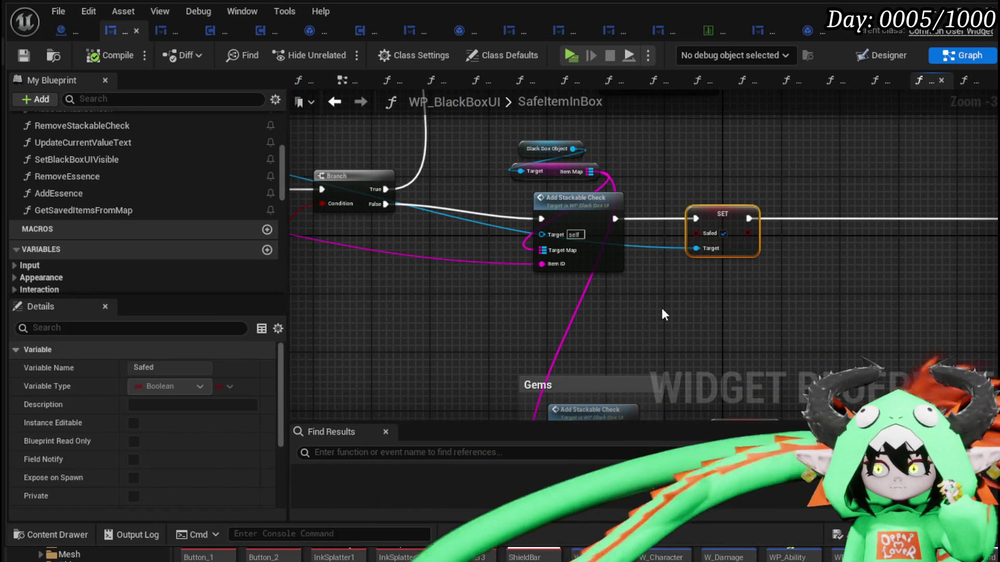
left_click(565, 206)
mouse_move(464, 245)
left_mouse_down()
mouse_move(520, 273)
mouse_move(692, 229)
mouse_move(754, 225)
left_mouse_up()
mouse_move(489, 259)
left_mouse_down()
mouse_move(517, 258)
mouse_move(390, 268)
left_mouse_up()
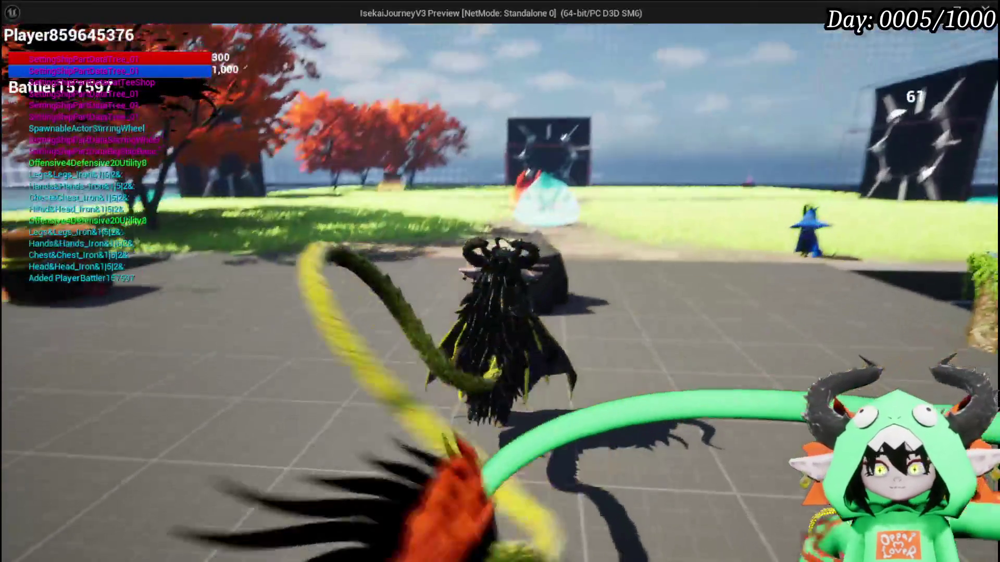
Step: In the play session, open the Inventory page and move items out of and into the Black Box
key("Tab")
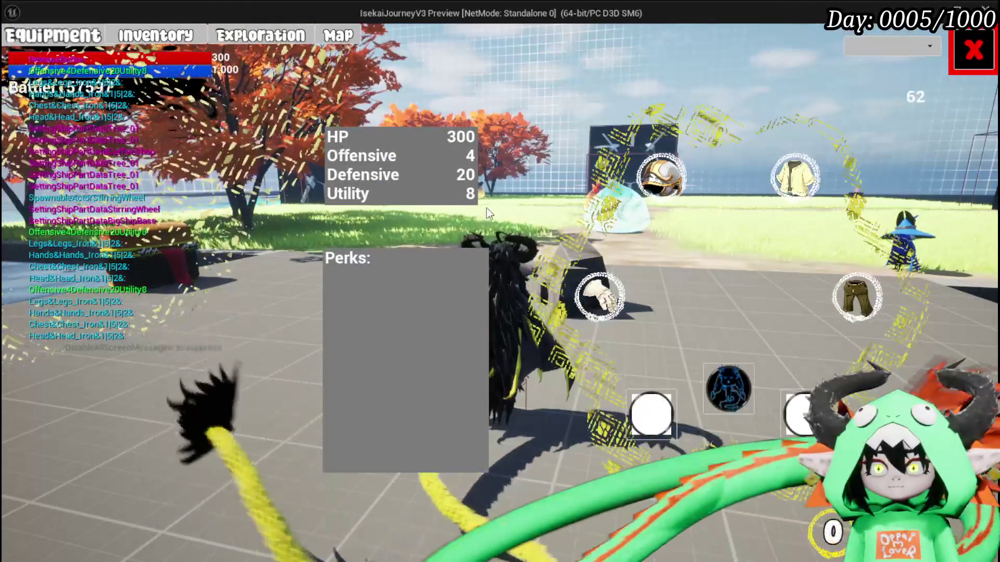
left_click(155, 37)
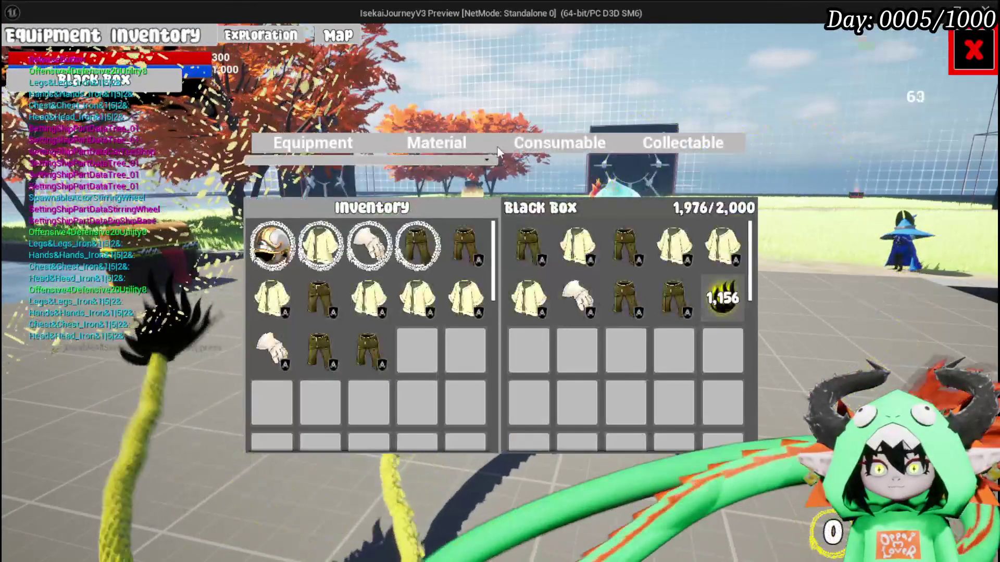
left_click(534, 244)
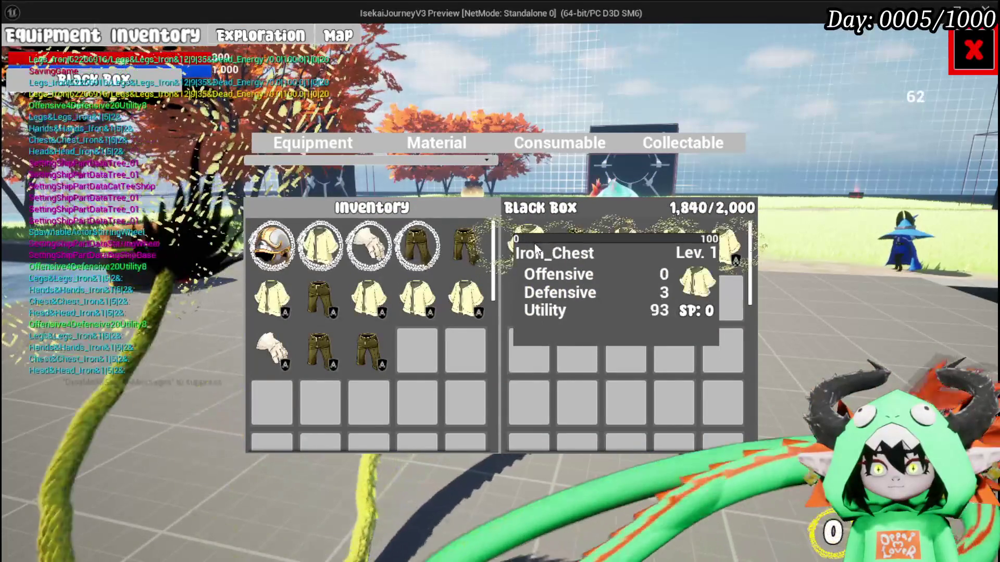
left_click(459, 313)
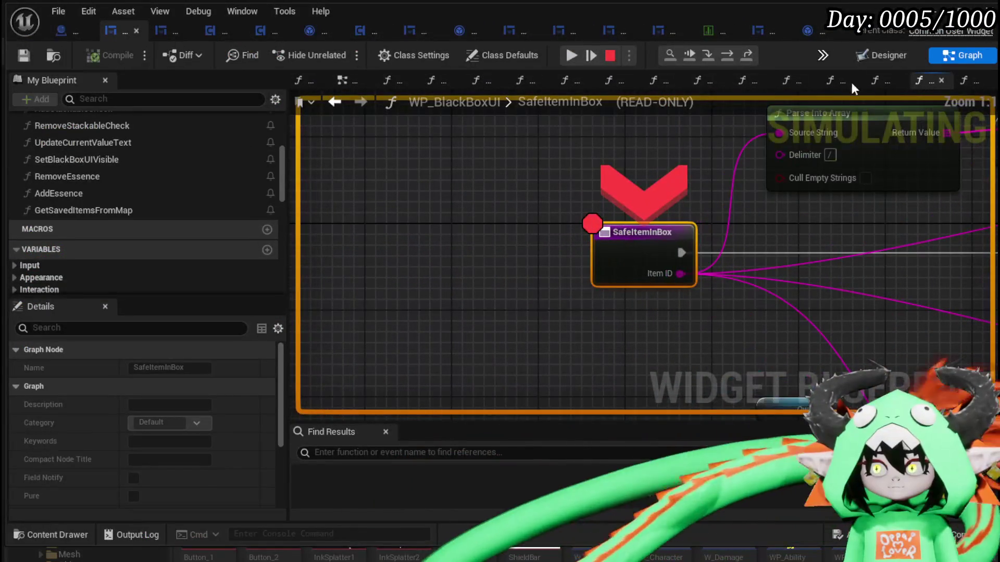
Step: Step four times from the breakpoint through the Branch to Add Stackable Check, then stop playing
left_click(724, 54)
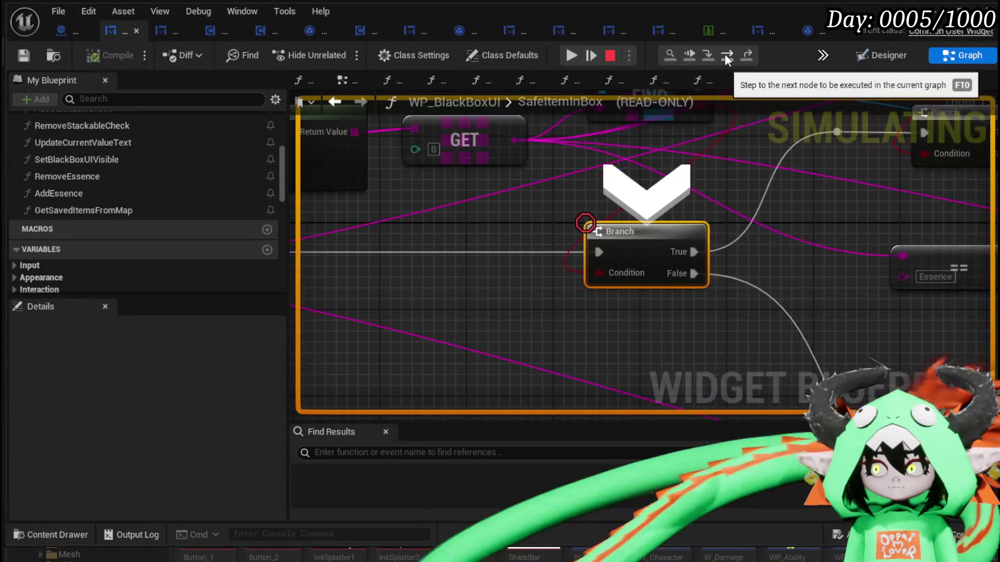
left_click(723, 54)
left_click(723, 54)
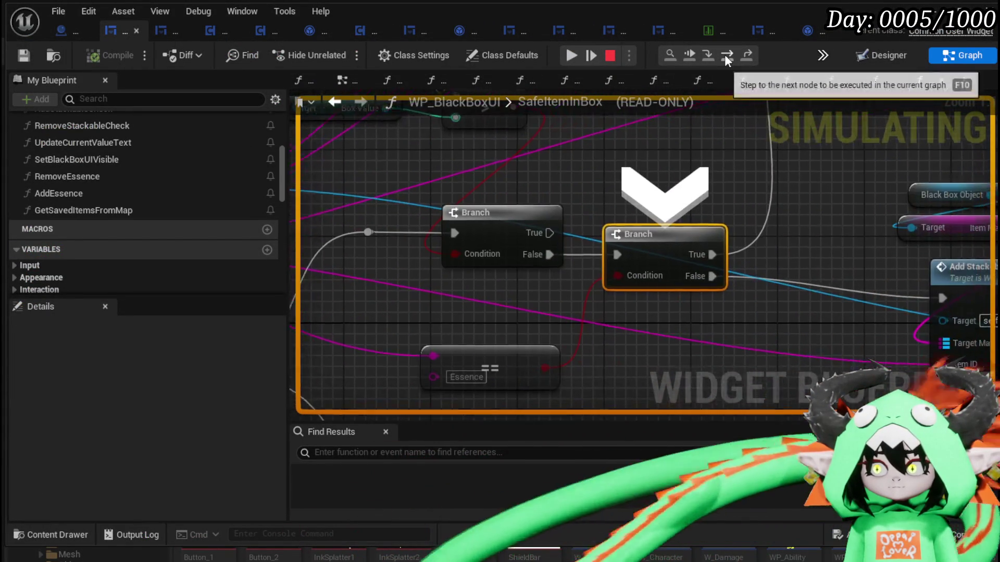
left_click(724, 54)
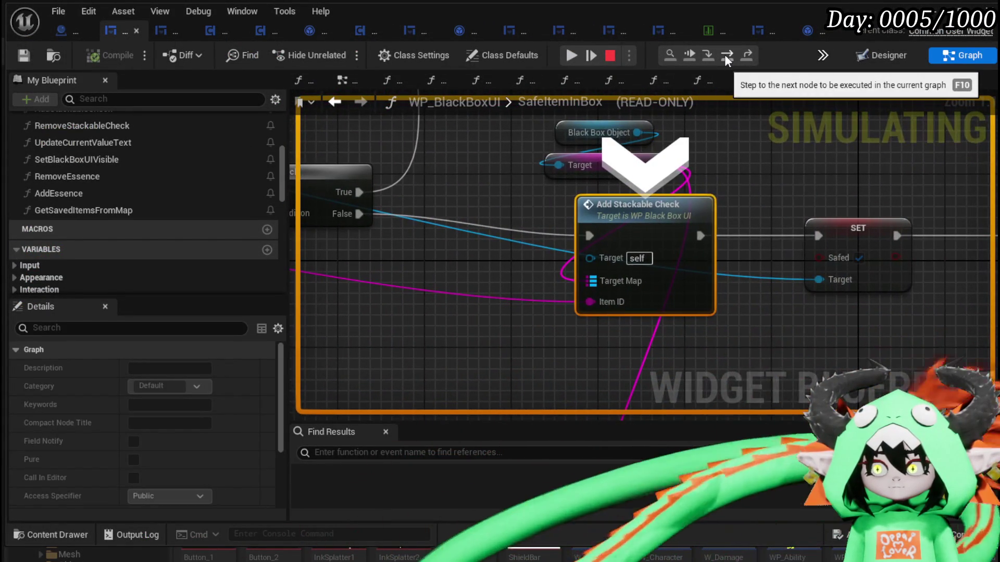
left_click(609, 55)
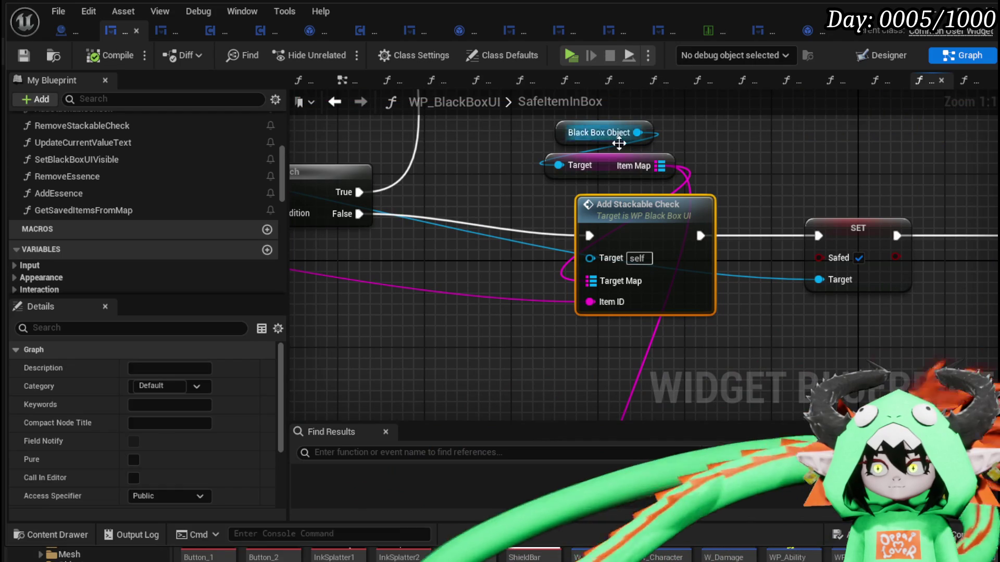
Step: Wrap the Add Stackable Check and SET nodes in a comment titled 'Equipment'
scroll(374, 181, "down", 3)
mouse_move(639, 346)
left_mouse_down()
mouse_move(594, 333)
mouse_move(607, 330)
left_mouse_up()
type("cEquipmen")
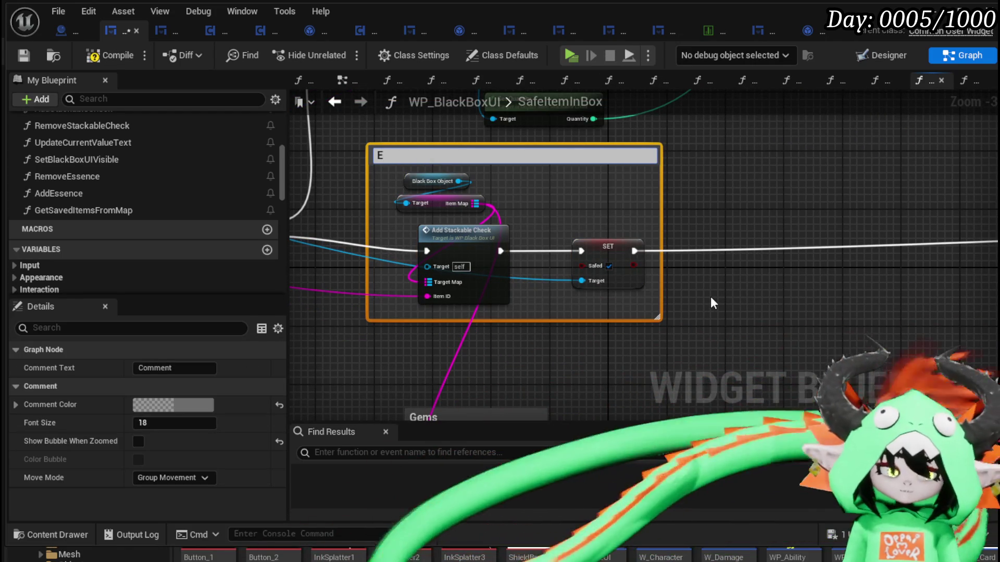
type("t")
key("Return")
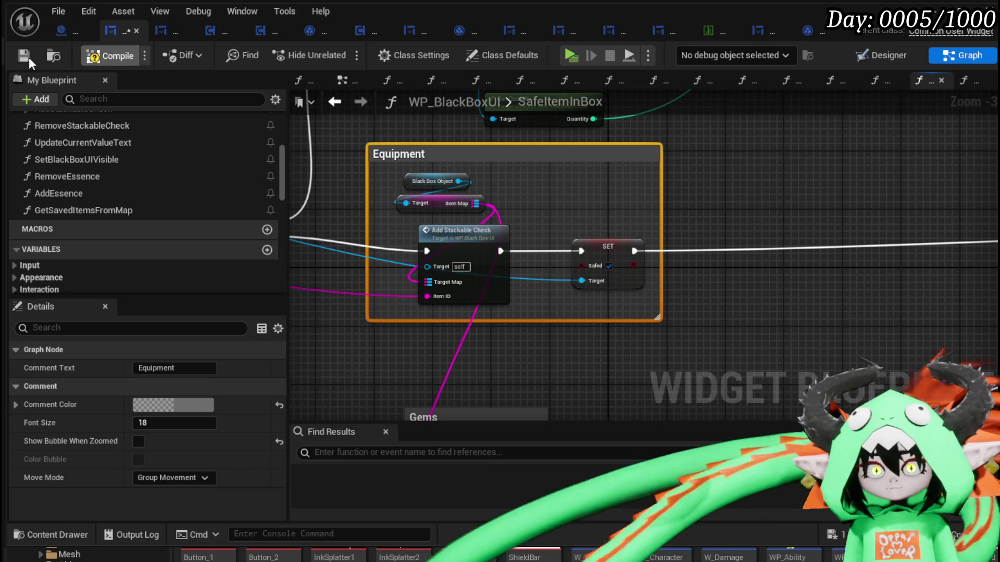
left_click(706, 204)
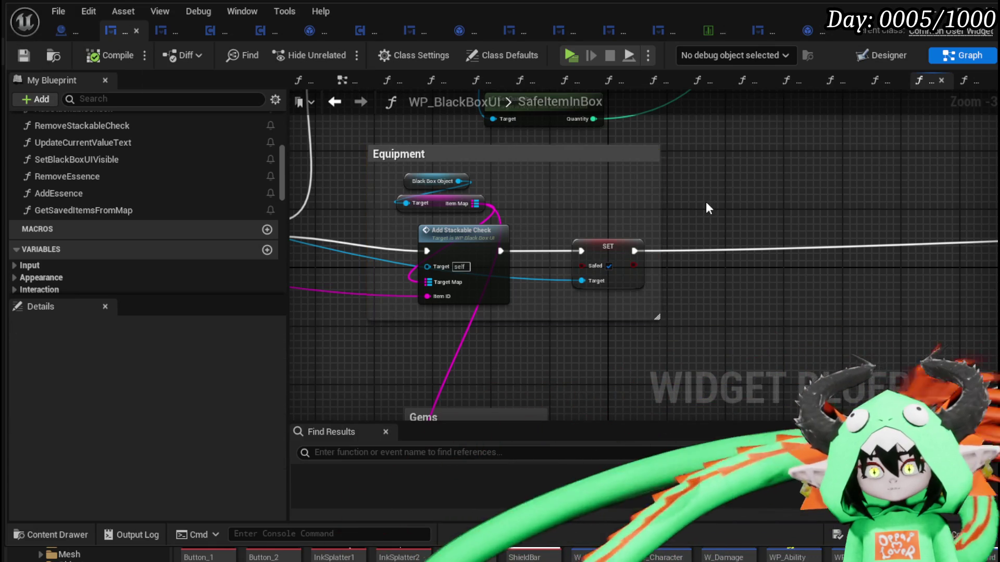
Step: Wire the Branch's False output to the SET node and tidy the surrounding nodes closer to the Branch
scroll(739, 208, "down", 1)
scroll(485, 260, "up", 2)
left_click_drag(486, 260, 391, 283)
left_click_drag(386, 231, 582, 292)
left_click_drag(733, 253, 731, 249)
left_click(729, 232)
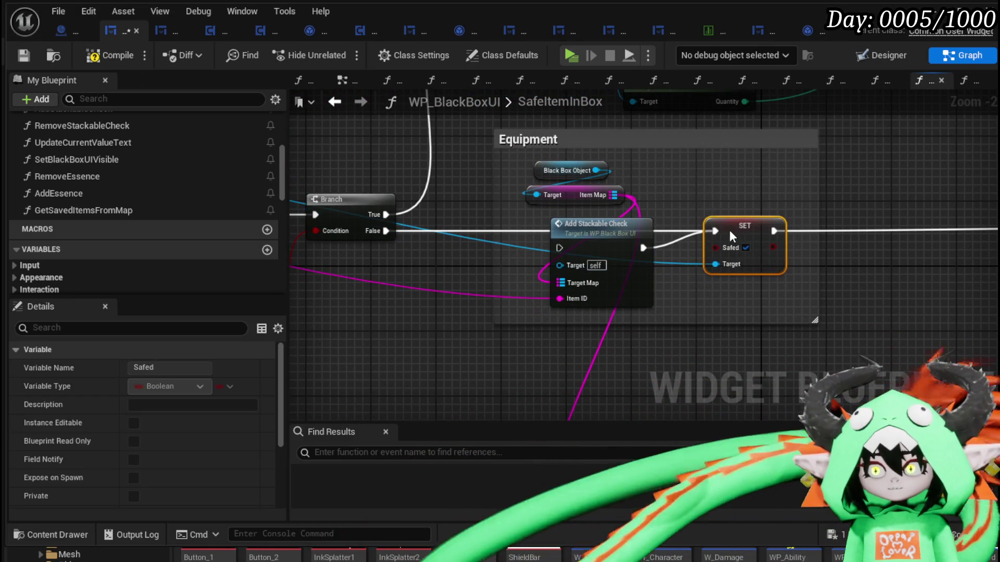
left_click_drag(718, 213, 631, 234)
left_click_drag(587, 205, 462, 346)
left_click_drag(533, 287, 411, 384)
left_click(568, 237)
left_click_drag(569, 237, 665, 163)
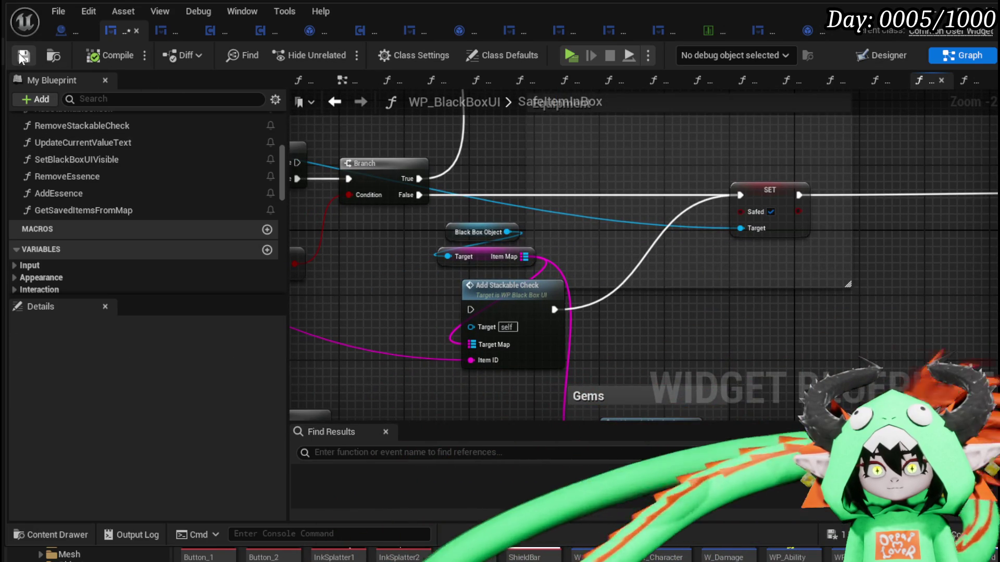
left_click_drag(769, 197, 662, 196)
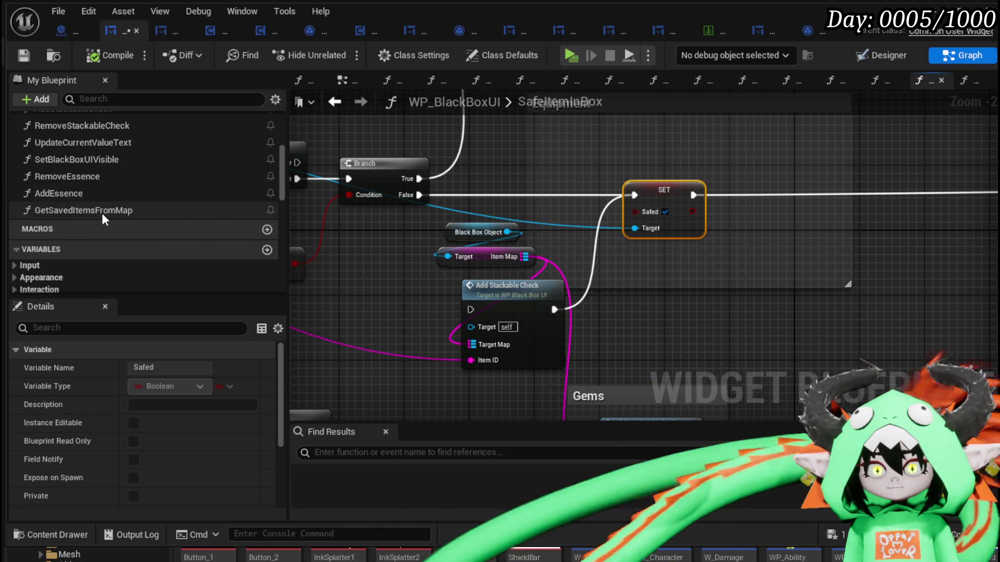
Step: Add a Get Saved Items from Map call after SET, connect it, and open its graph
mouse_move(102, 213)
left_mouse_down()
mouse_move(849, 204)
mouse_move(841, 197)
left_mouse_up()
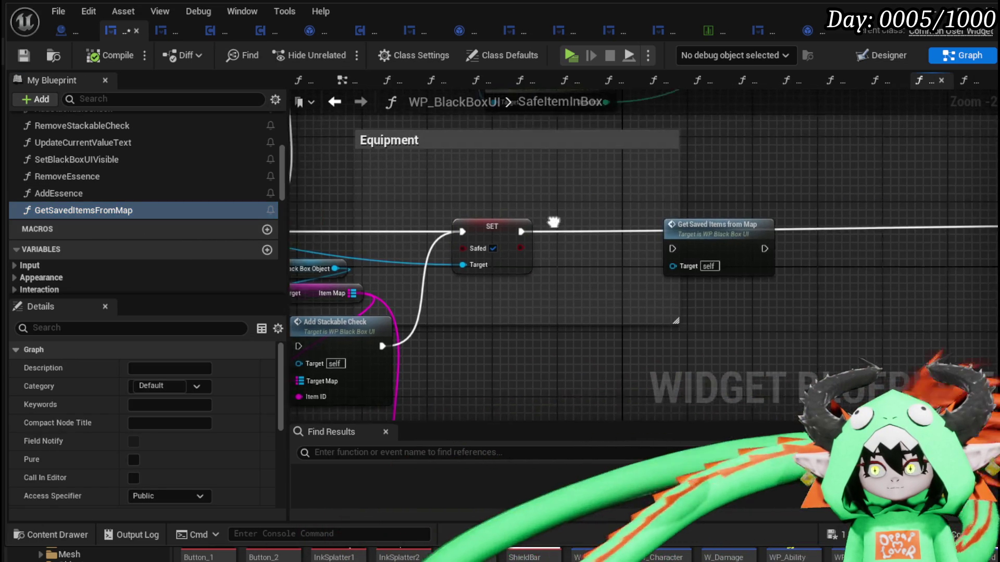
left_click_drag(683, 235, 618, 227)
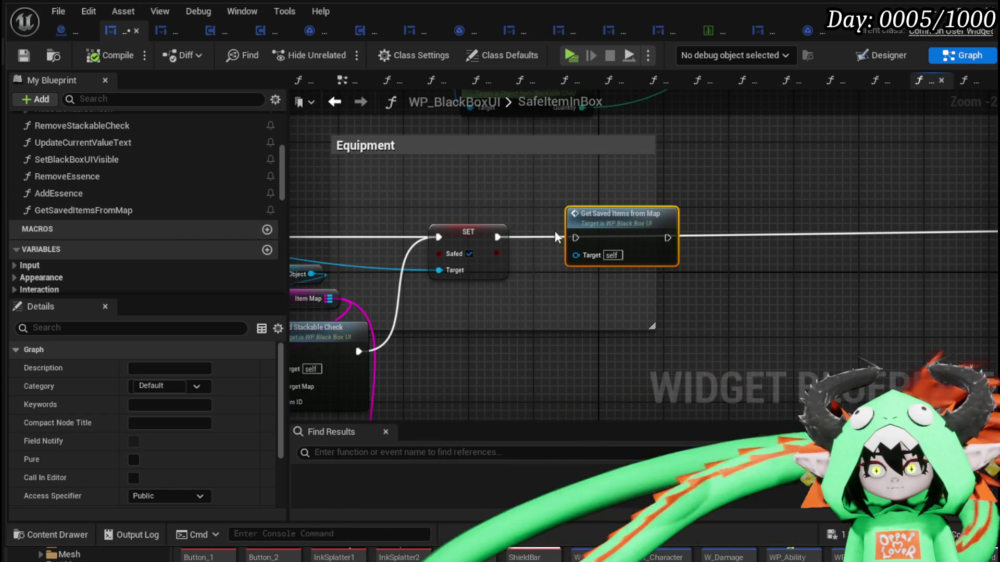
left_click_drag(490, 235, 560, 239)
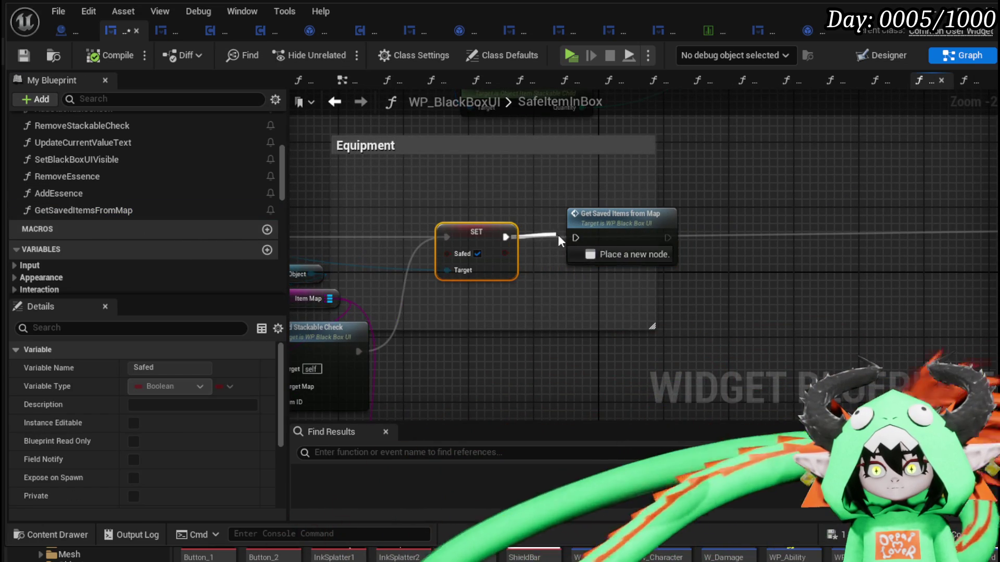
left_click_drag(553, 275, 556, 277)
mouse_move(575, 238)
left_mouse_down()
mouse_move(664, 237)
mouse_move(507, 237)
mouse_move(570, 250)
mouse_move(575, 238)
left_mouse_up()
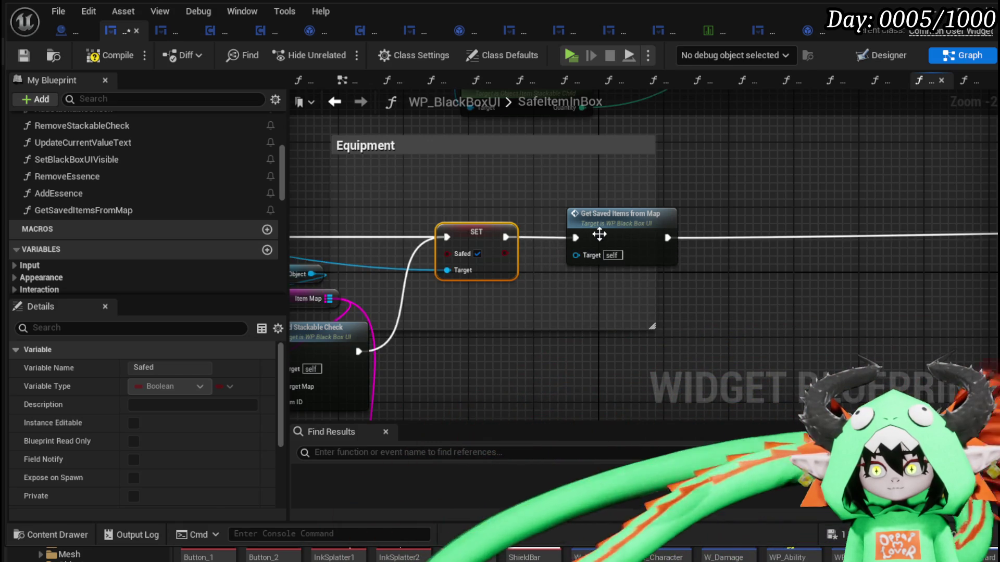
double_click(599, 235)
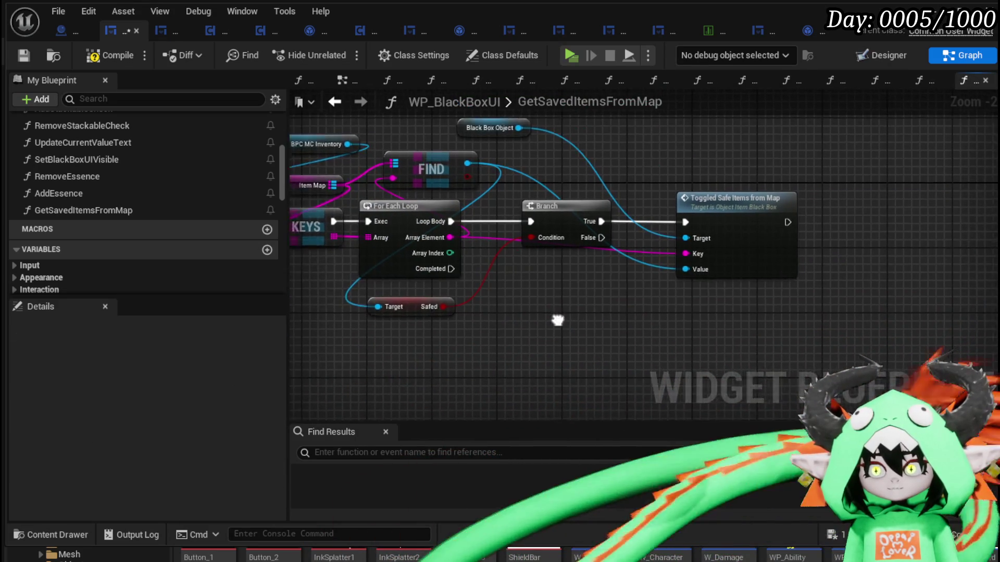
Step: Cast FIND's output to Object_Item_Equipment_Child and wire the cast between the loop body and Branch
mouse_move(786, 207)
left_mouse_down()
mouse_move(539, 228)
mouse_move(725, 227)
left_mouse_up()
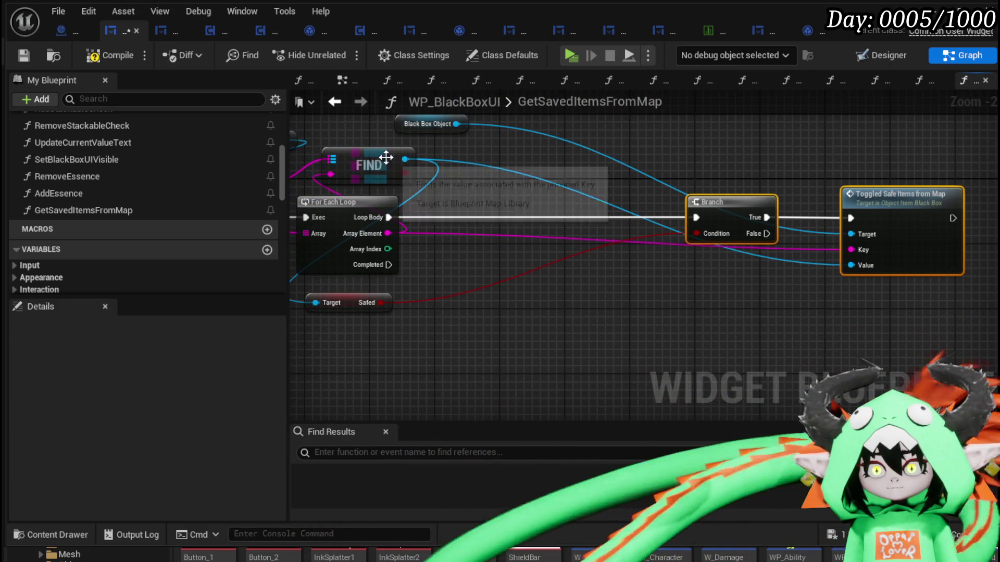
left_click_drag(404, 164, 509, 198)
type("Cas")
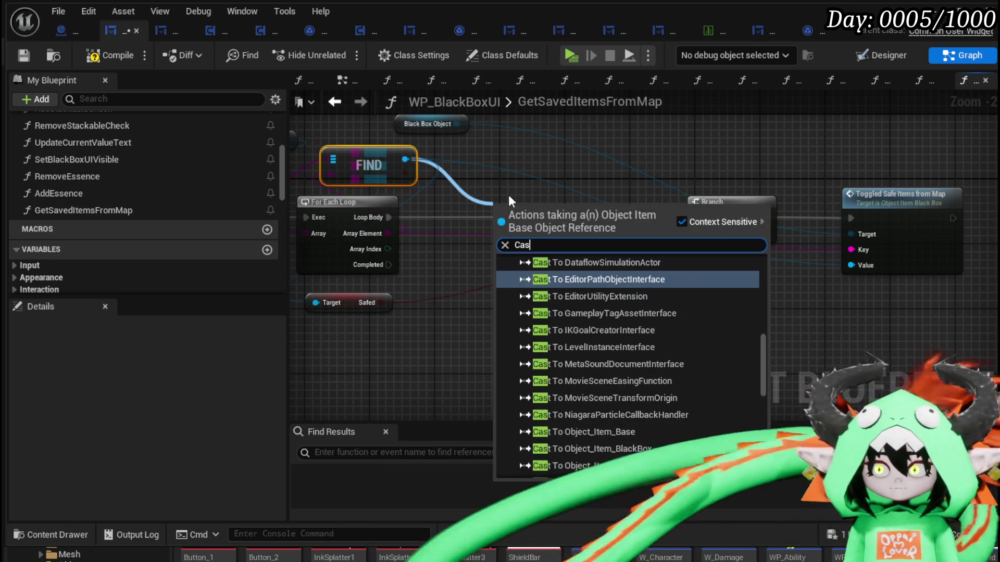
type("t to equi")
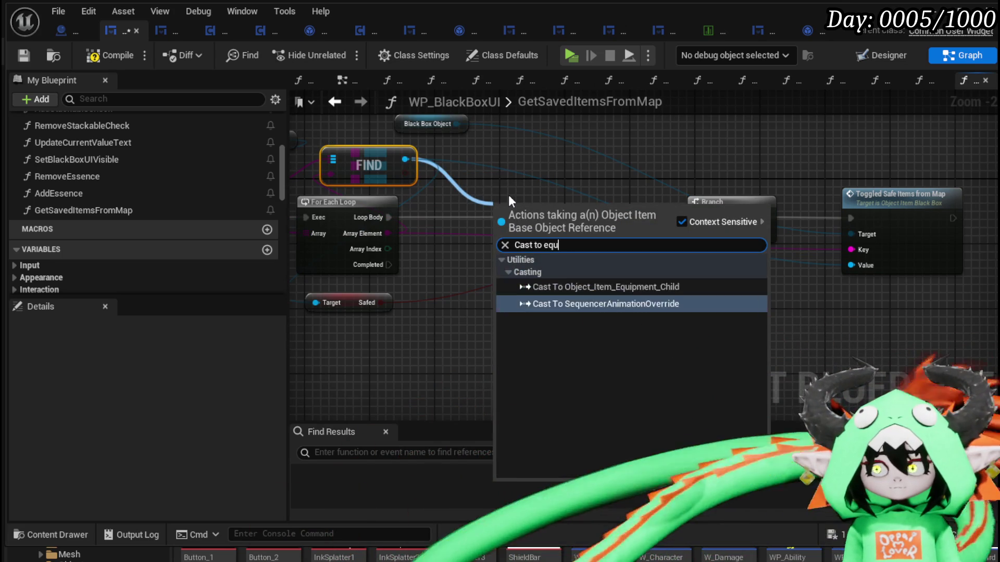
left_click(573, 287)
left_click_drag(544, 236, 486, 205)
left_click_drag(389, 211, 453, 210)
left_click_drag(587, 209, 698, 221)
left_click_drag(532, 203, 556, 211)
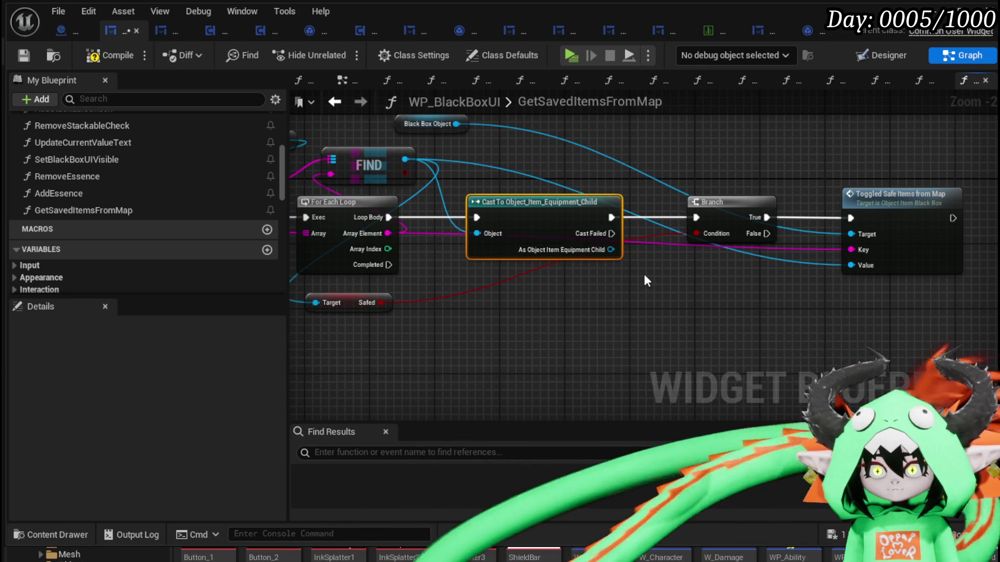
Step: Put the Branch ahead of the cast, link True onward to Toggled Safe Items, compile and save
scroll(645, 275, "down", 1)
left_click_drag(644, 273, 779, 280)
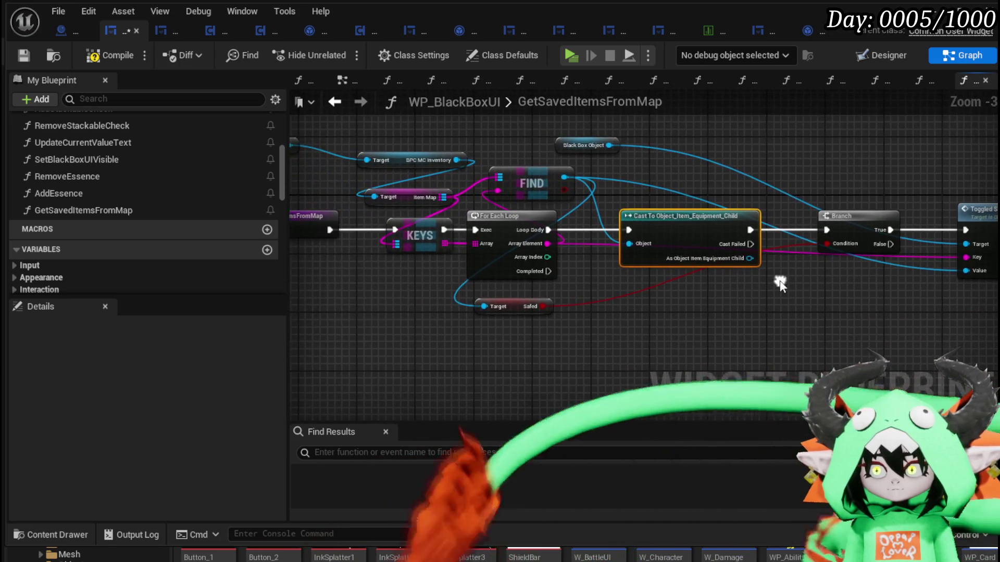
left_click(108, 59)
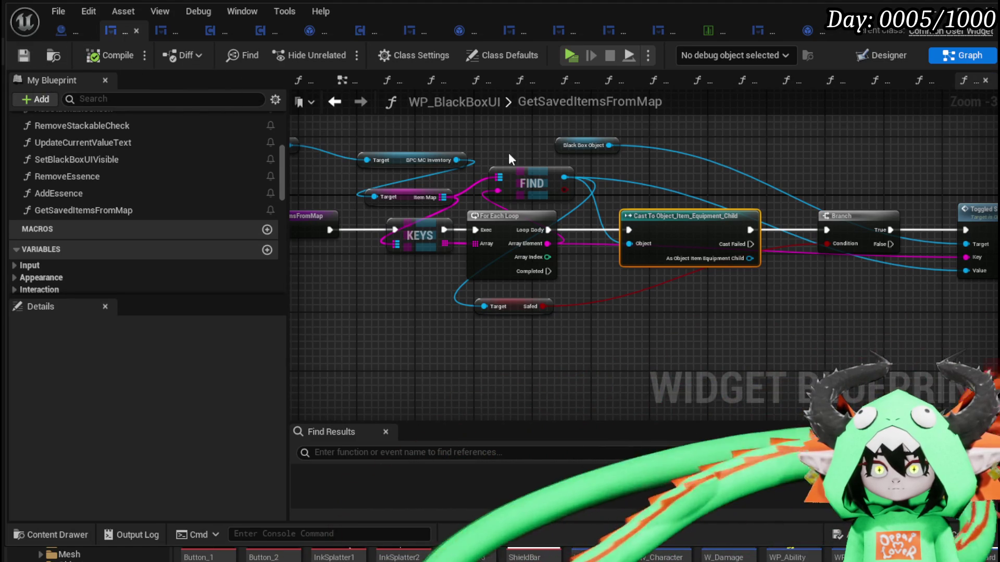
left_click_drag(548, 230, 826, 231)
mouse_move(692, 216)
left_mouse_down()
mouse_move(719, 279)
mouse_move(795, 319)
left_mouse_up()
left_click_drag(859, 216, 655, 216)
left_click_drag(798, 332, 804, 228)
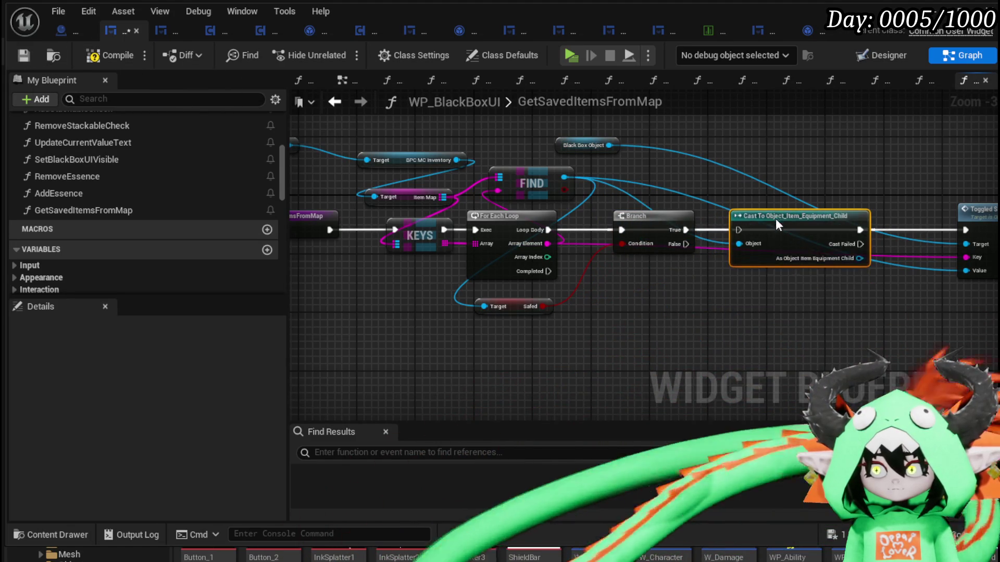
left_click_drag(683, 233, 975, 235)
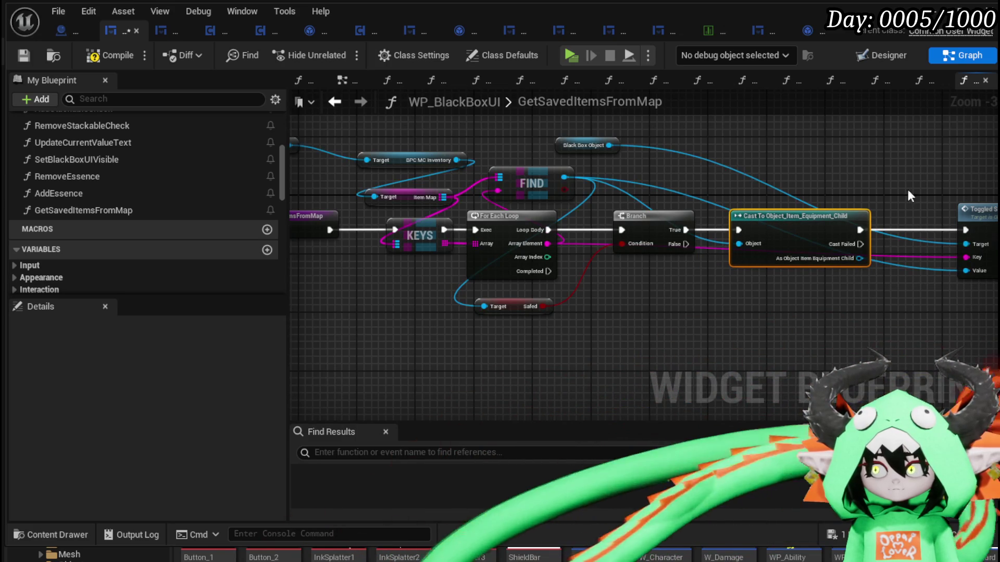
left_click(30, 56)
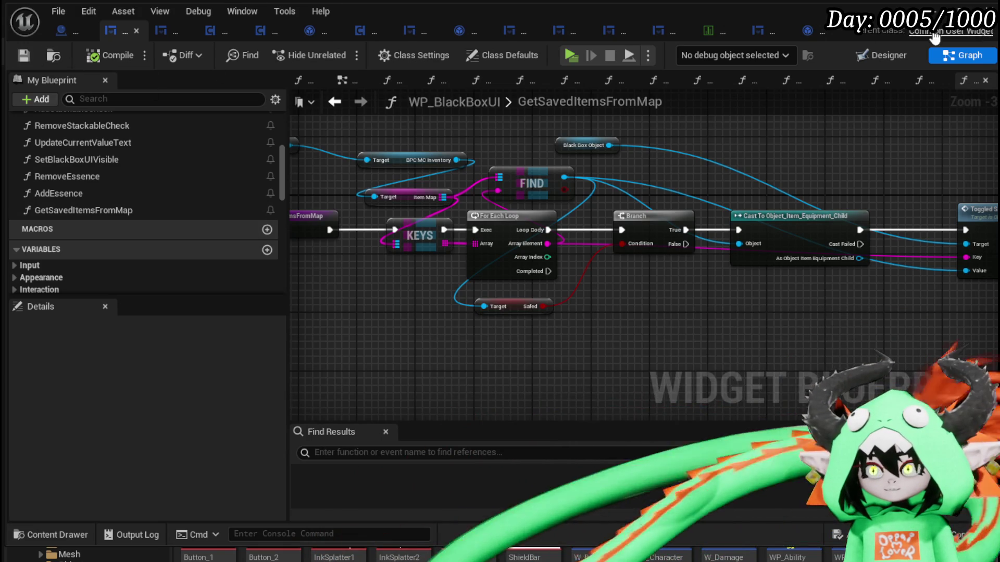
key("alt+p")
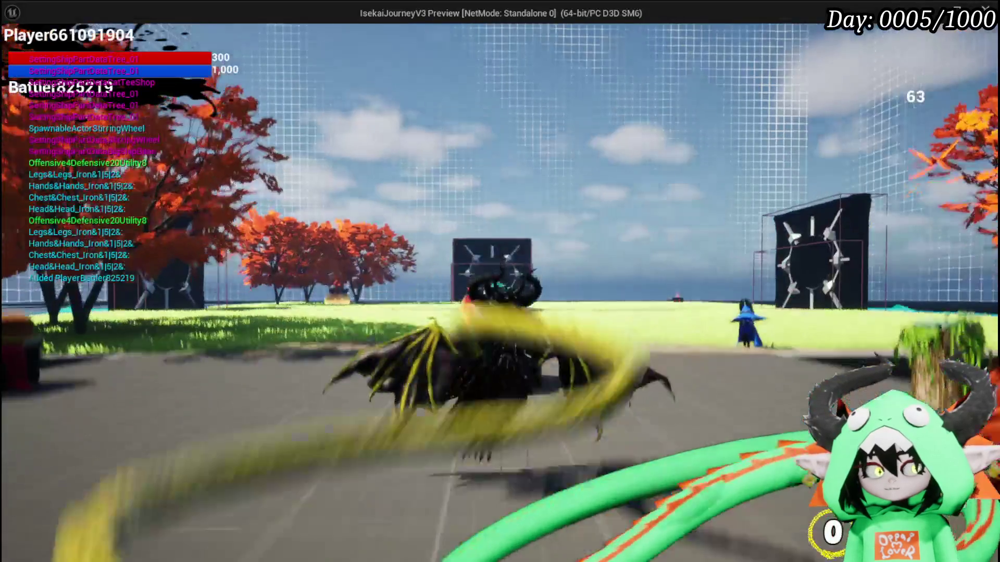
Step: In the standalone preview, open the inventory, store an item in the Black Box and resume past the breakpoint
key("Tab")
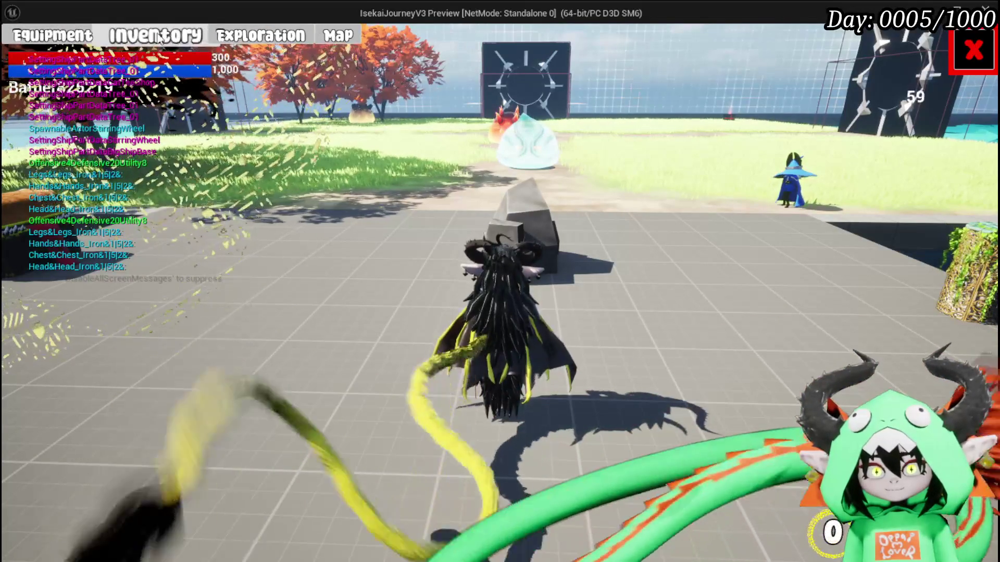
key("e")
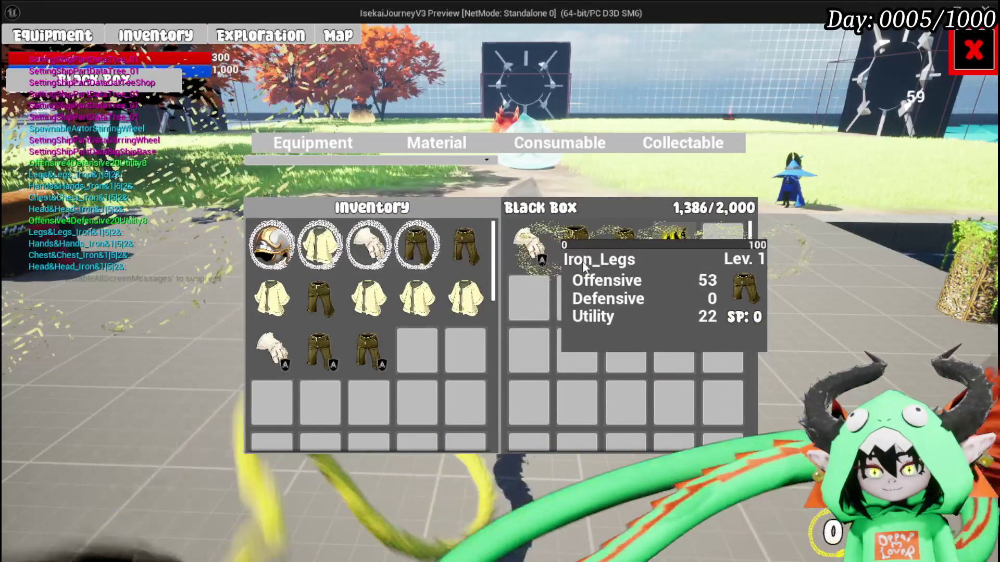
left_click(454, 311)
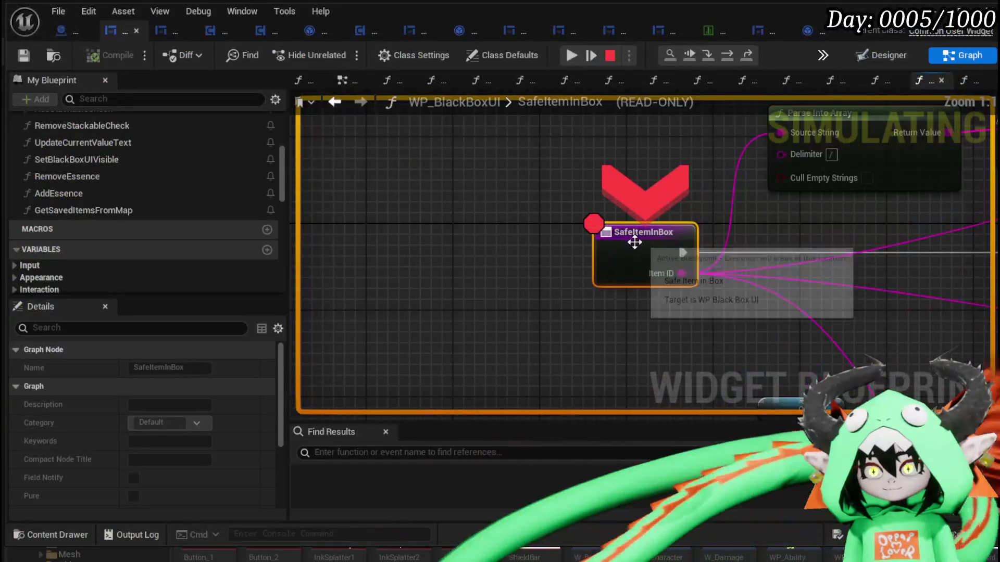
left_click(571, 57)
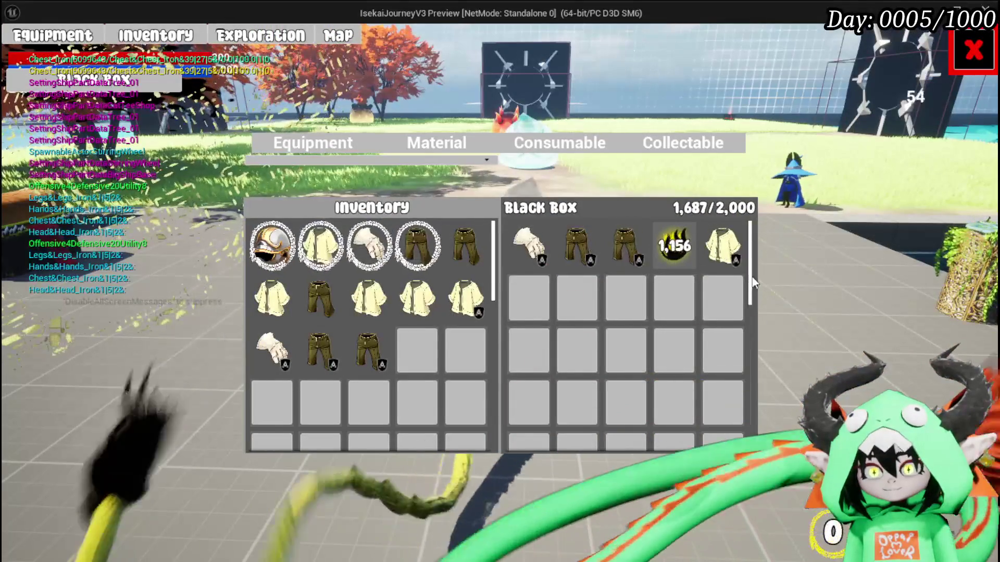
mouse_move(737, 245)
mouse_move(479, 308)
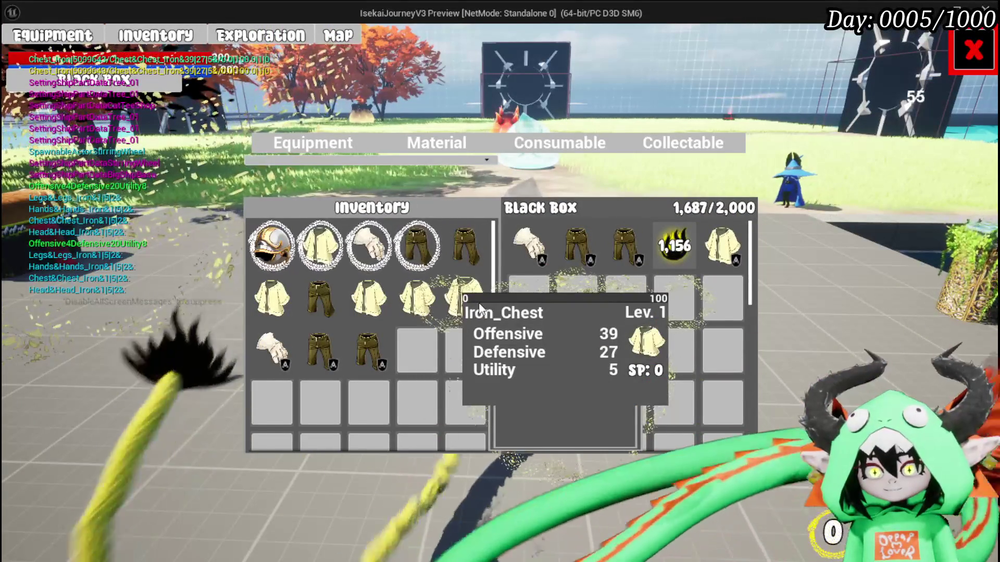
mouse_move(420, 251)
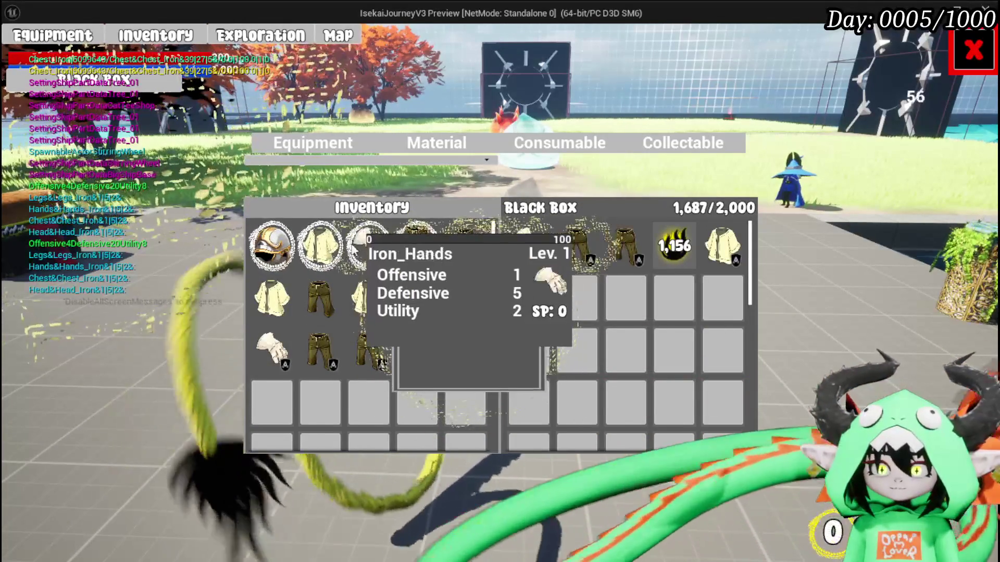
Step: Store the iron helmet and Iron_Chest in the Black Box, resuming each breakpoint, then move Iron_Chest back out
left_click(290, 243)
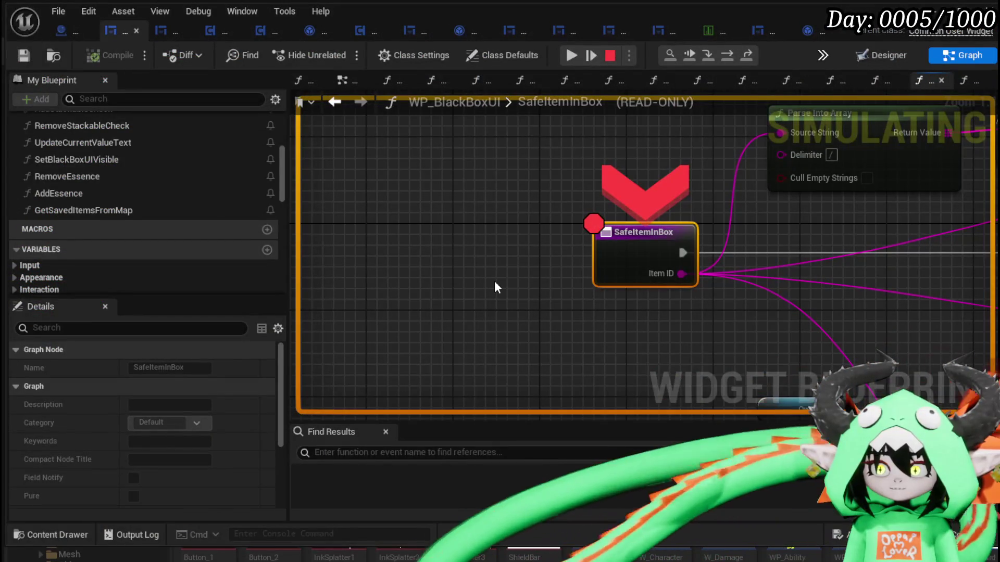
left_click(570, 56)
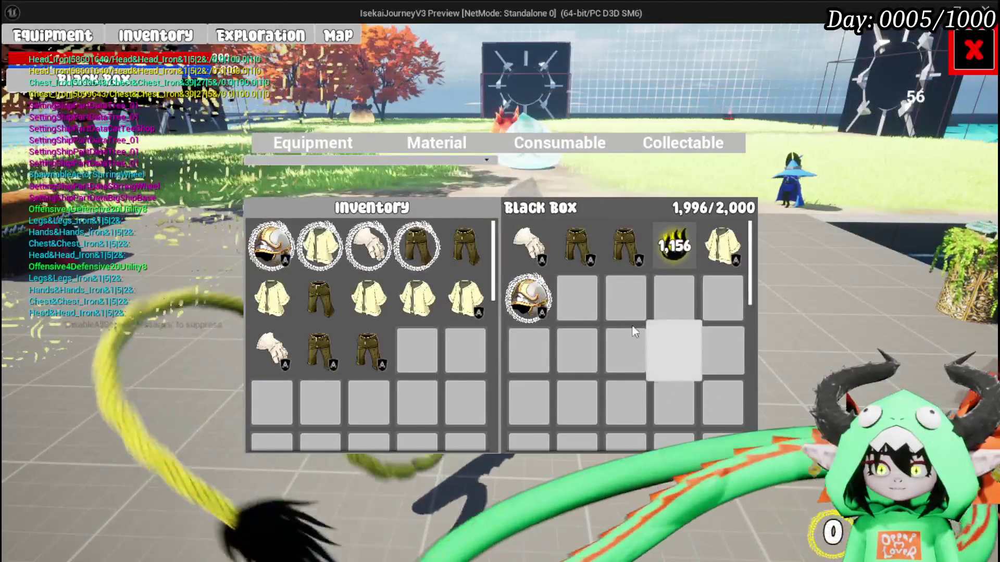
left_click(318, 245)
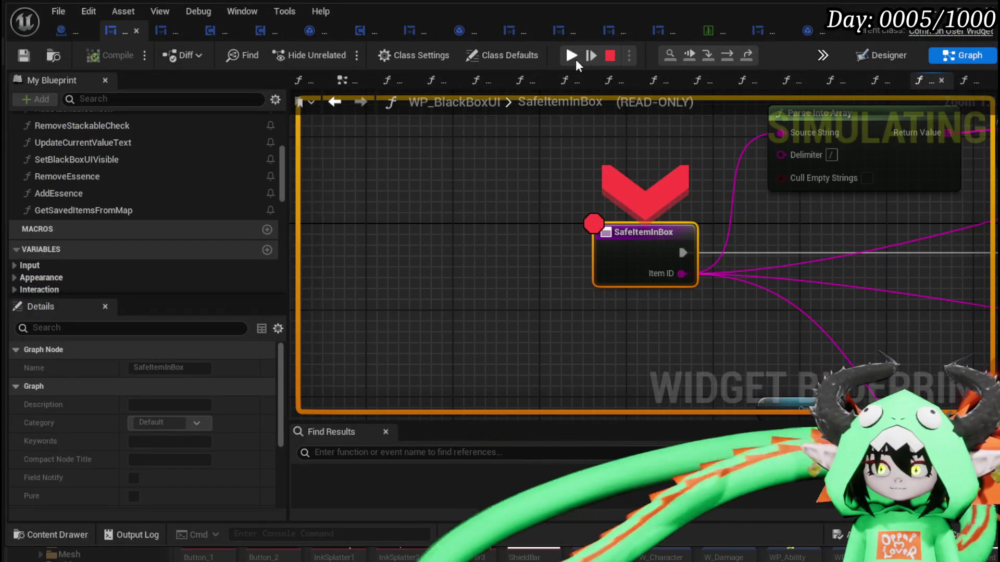
left_click(571, 56)
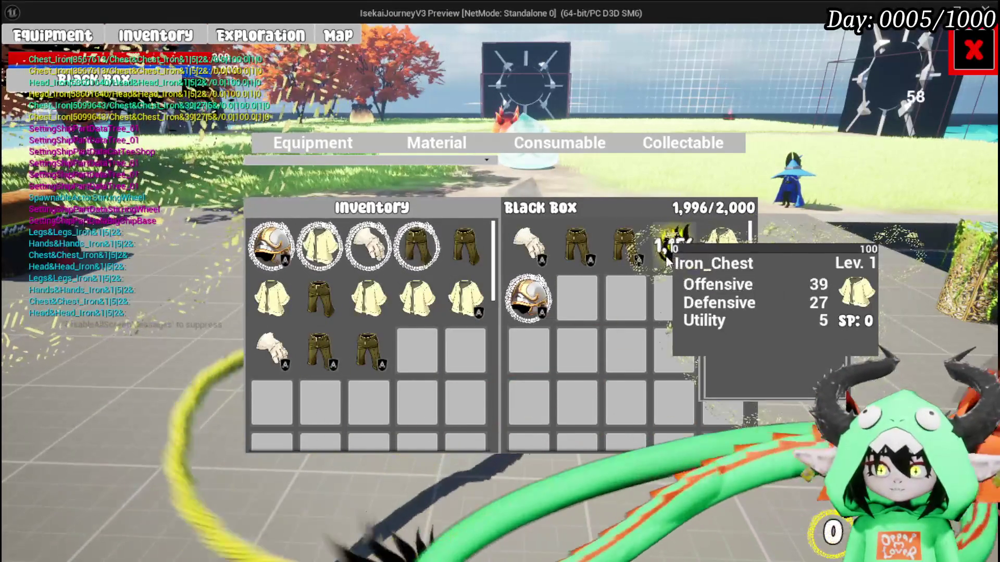
left_click(665, 255)
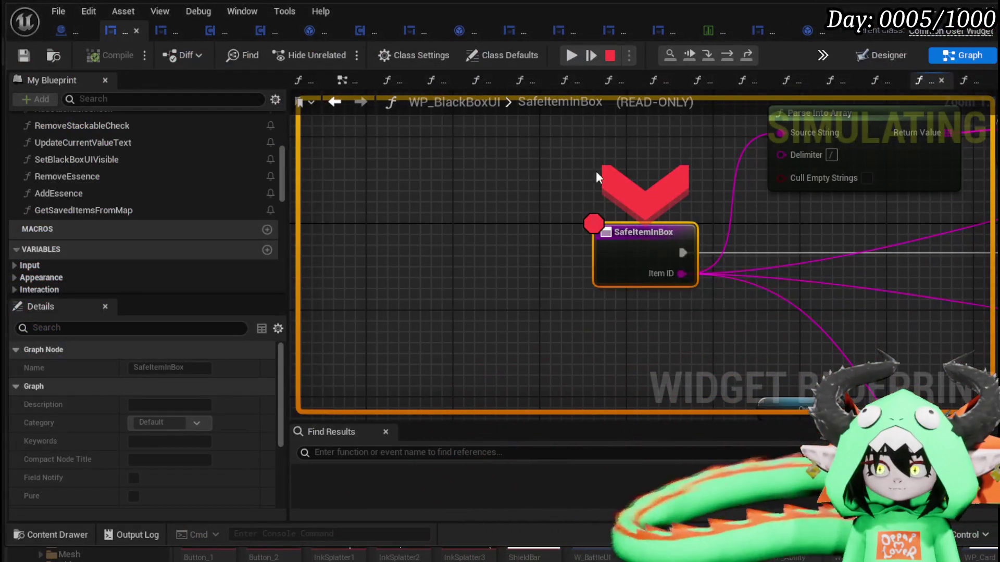
right_click(634, 240)
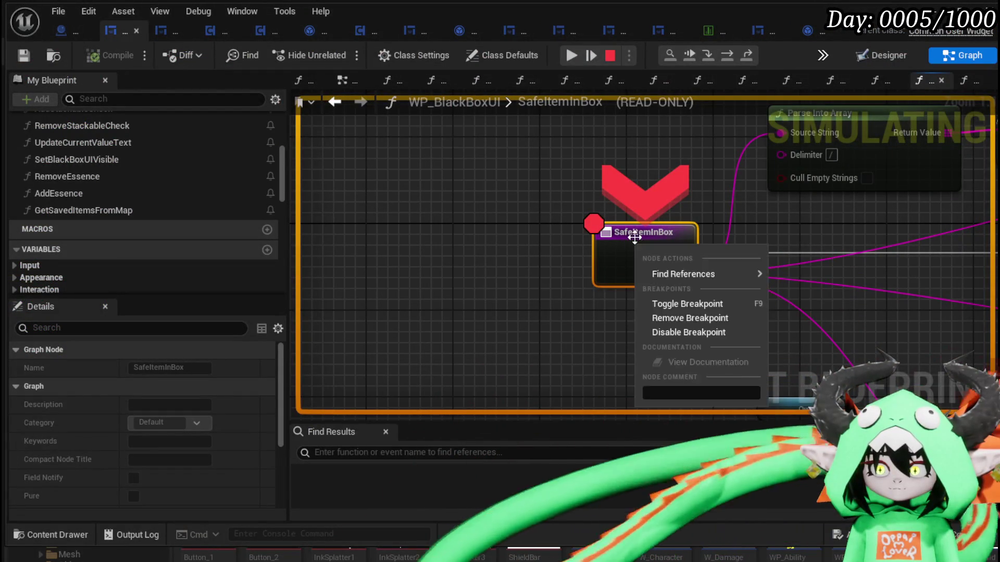
Step: Remove the SafeItemInBox breakpoint, resume to check the Black Box items, then end the play session
left_click(692, 321)
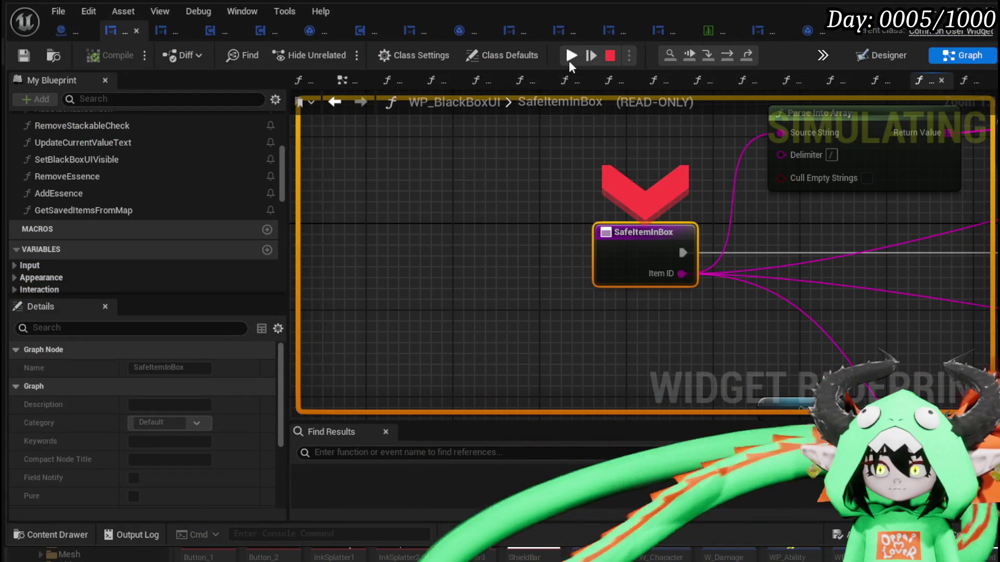
left_click(569, 58)
mouse_move(664, 258)
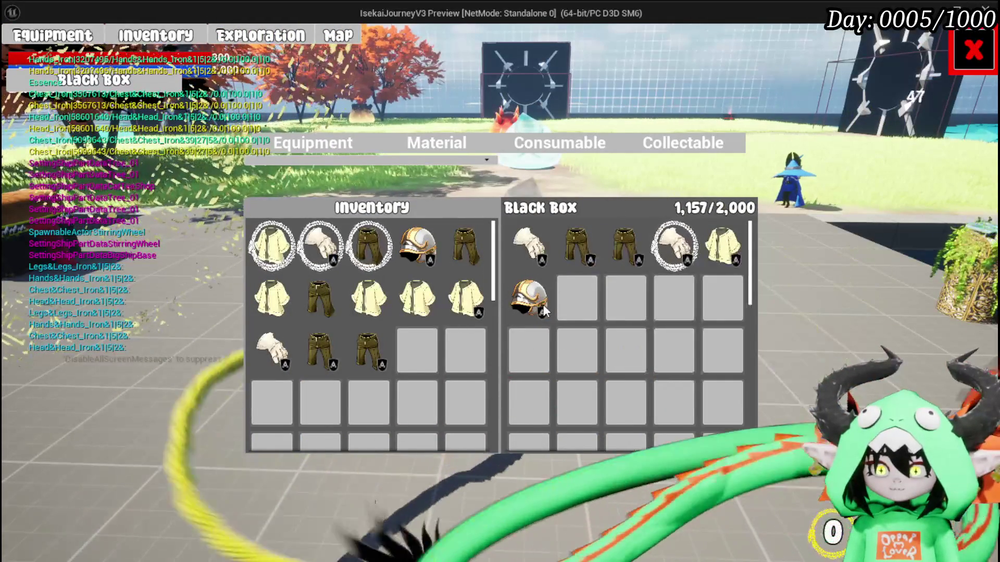
mouse_move(517, 312)
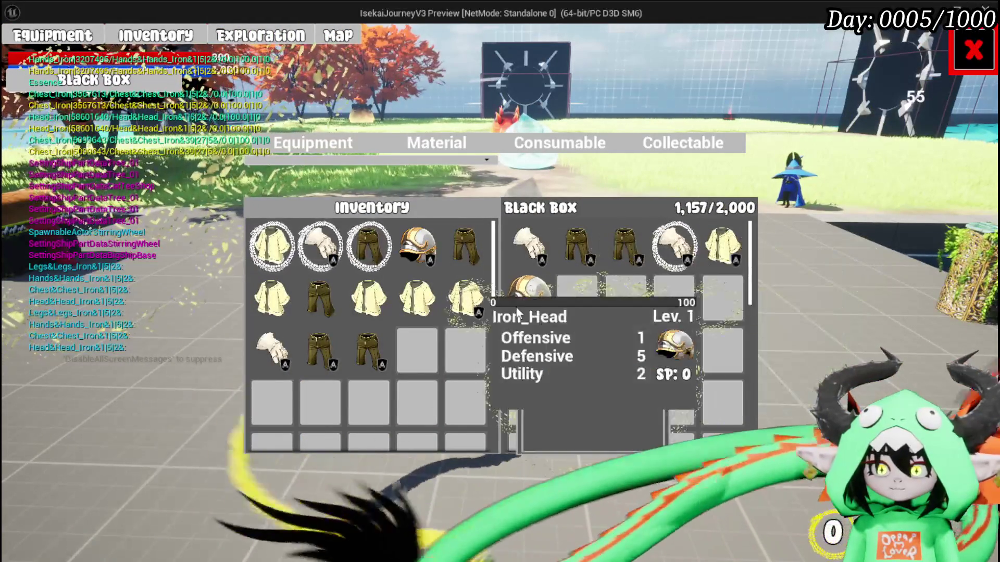
key("Escape")
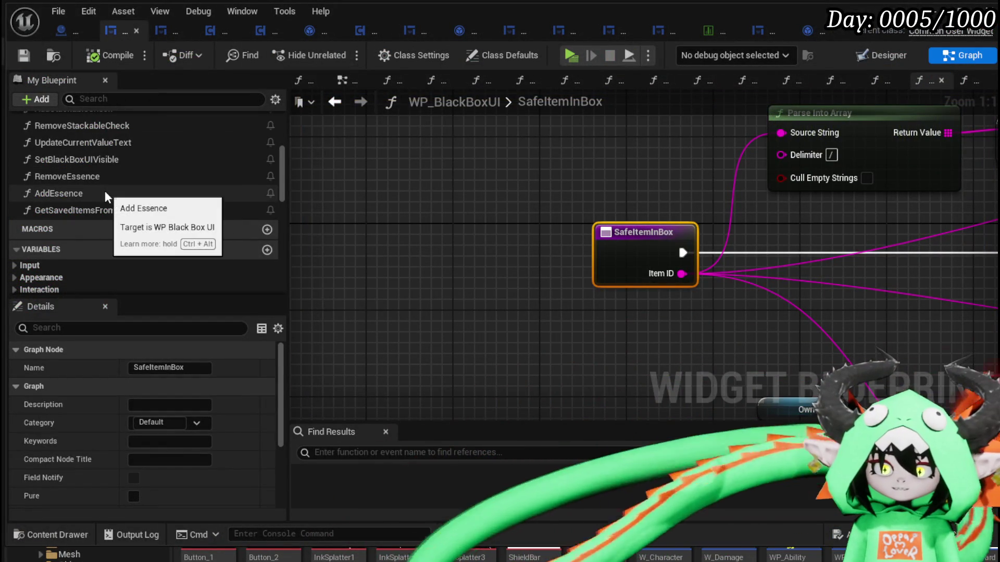
scroll(105, 191, "up", 3)
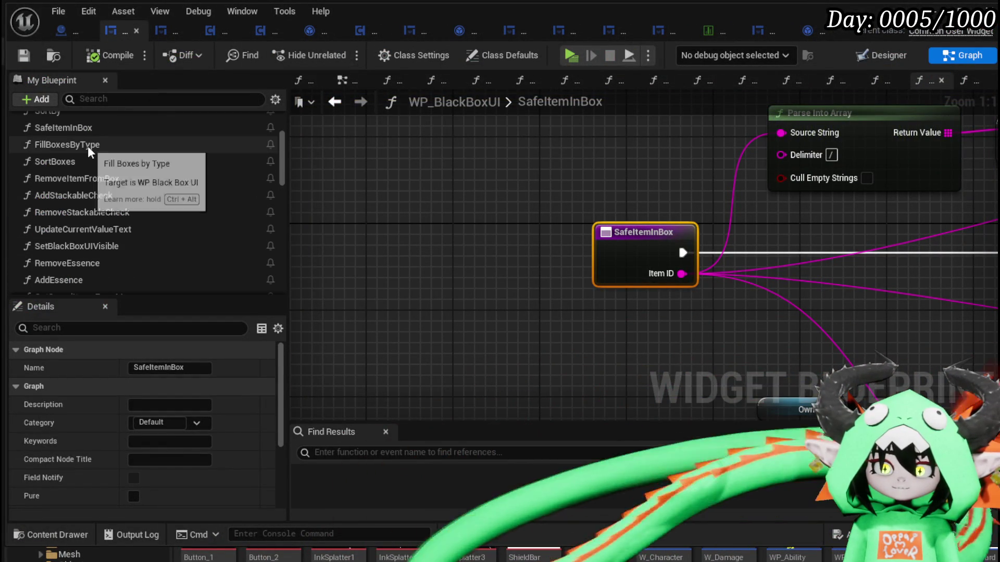
Step: Open SortBy from the Functions list and frame its Black Box cast feeding Add Full Map
scroll(132, 150, "up", 1)
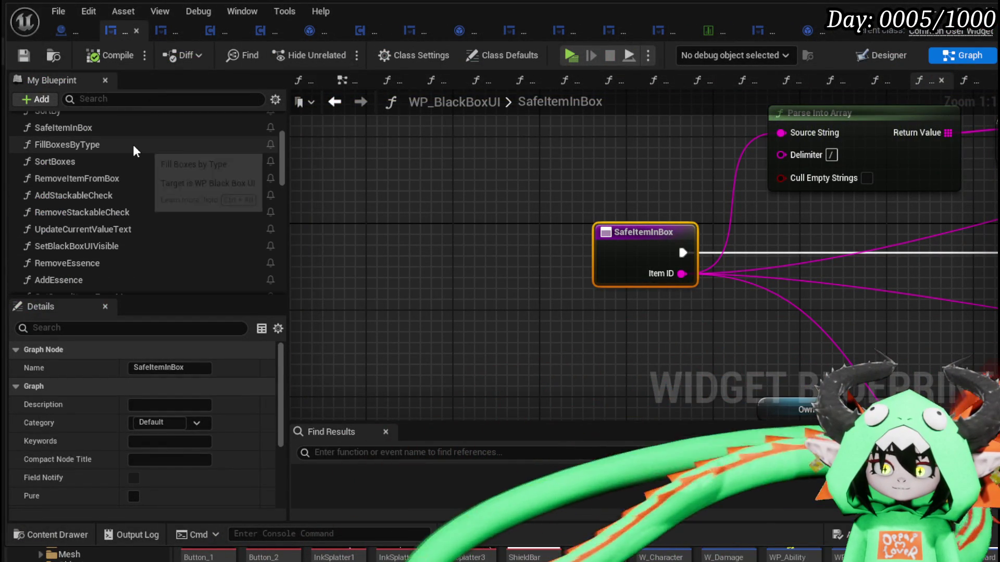
scroll(133, 150, "up", 1)
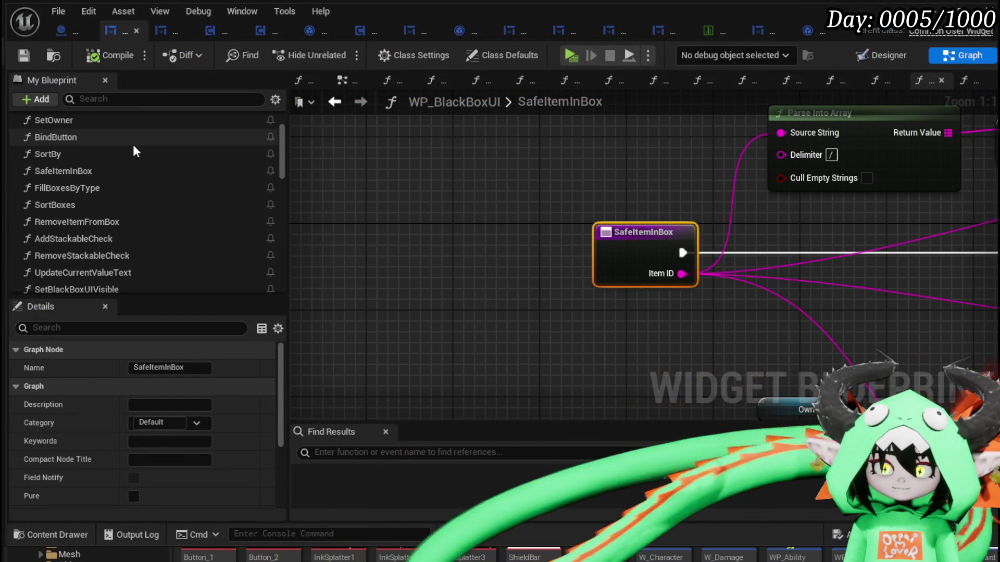
double_click(129, 154)
left_click_drag(654, 172, 484, 70)
scroll(582, 270, "up", 2)
left_click_drag(582, 271, 553, 172)
left_click_drag(654, 183, 690, 203)
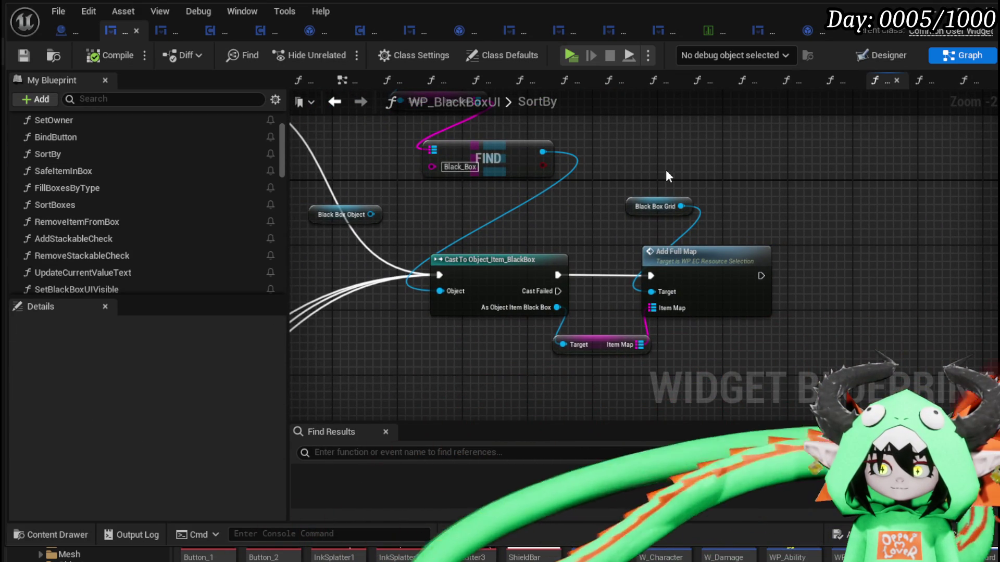
mouse_move(666, 170)
left_mouse_down()
mouse_move(743, 250)
mouse_move(903, 357)
mouse_move(992, 320)
mouse_move(986, 302)
mouse_move(984, 312)
mouse_move(677, 180)
left_mouse_up()
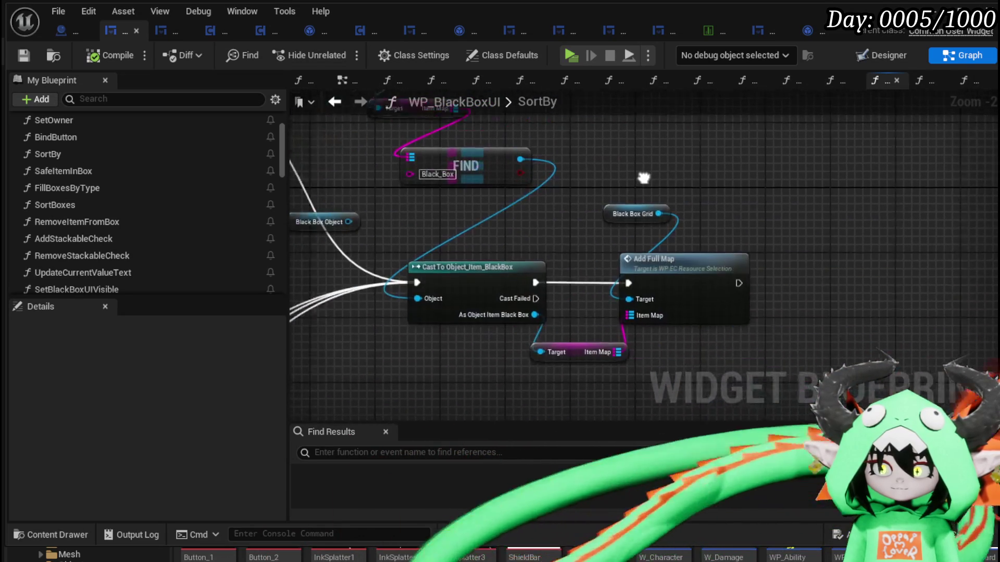
Step: Open the AddFullMap function and move its Equiped getter node up and right
double_click(688, 276)
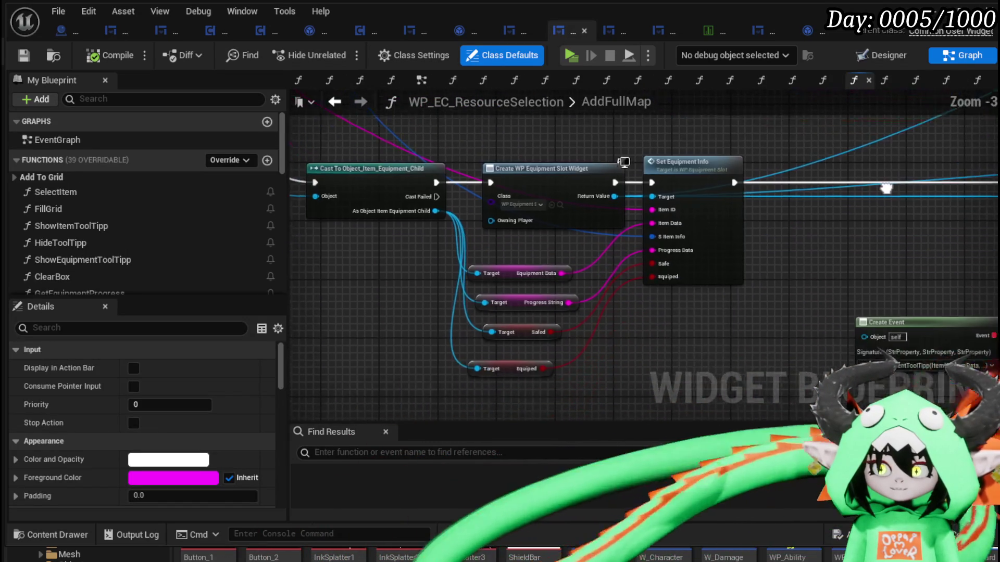
scroll(575, 212, "down", 2)
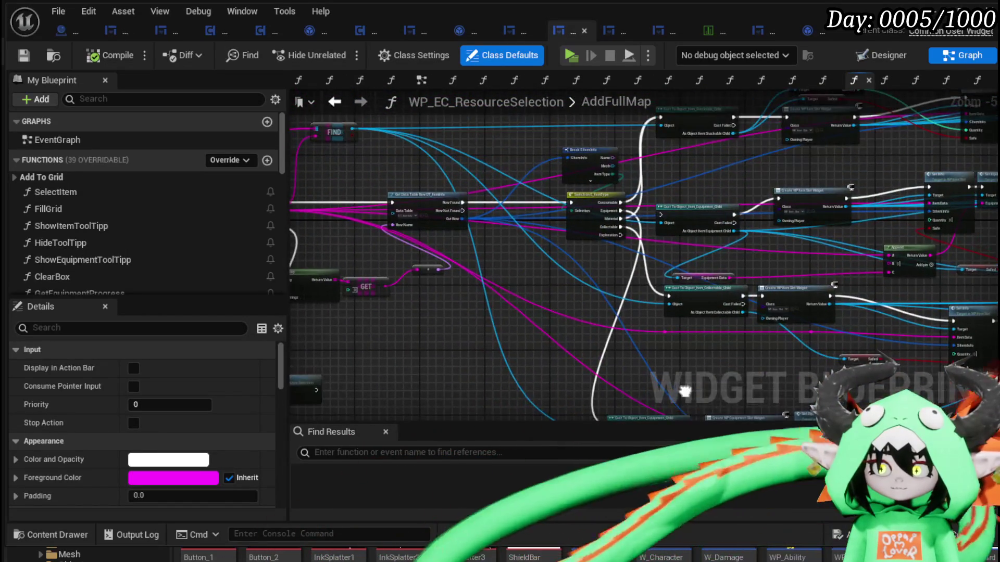
scroll(633, 376, "up", 3)
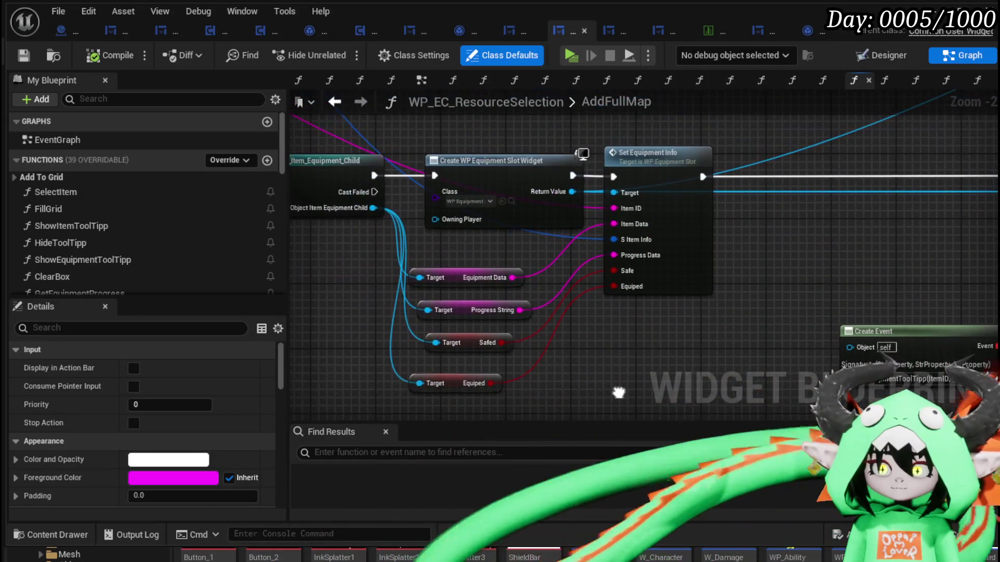
mouse_move(466, 386)
left_mouse_down()
mouse_move(473, 379)
mouse_move(459, 374)
left_mouse_up()
left_click(595, 357)
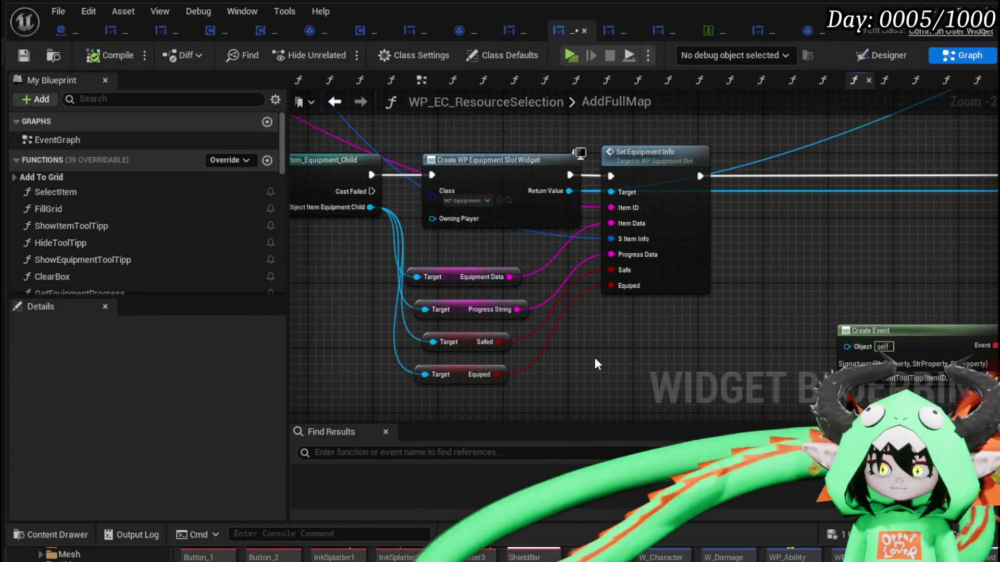
Step: Zoom and pan around the AddFullMap graph to review its nodes
scroll(595, 355, "down", 2)
scroll(629, 281, "up", 1)
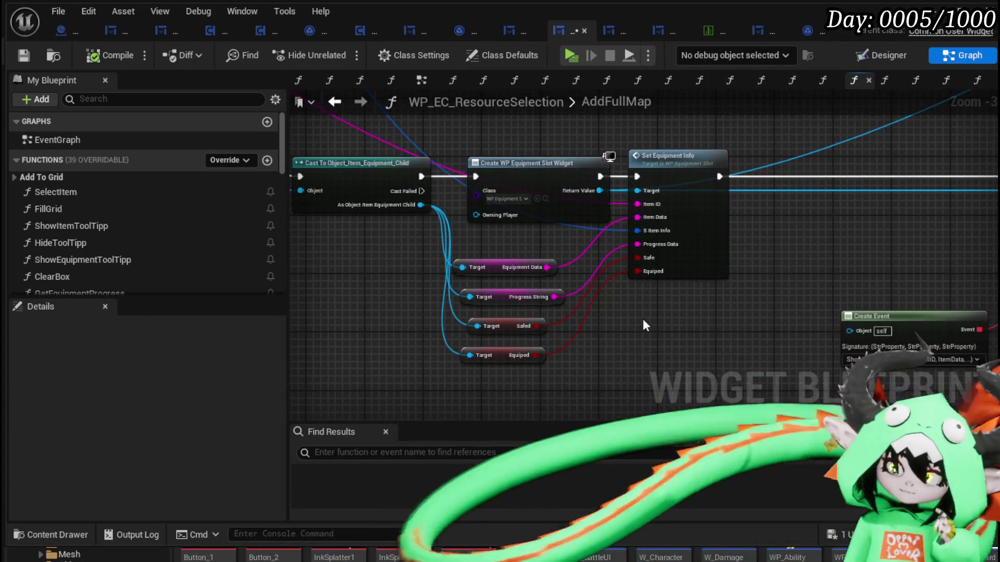
scroll(644, 326, "down", 3)
scroll(512, 284, "up", 4)
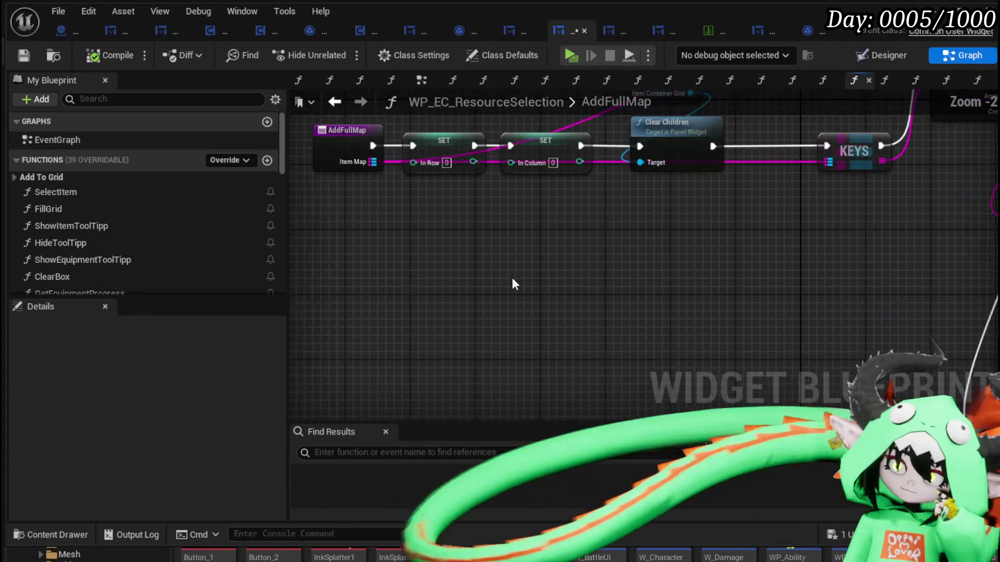
scroll(417, 261, "down", 3)
scroll(633, 302, "up", 2)
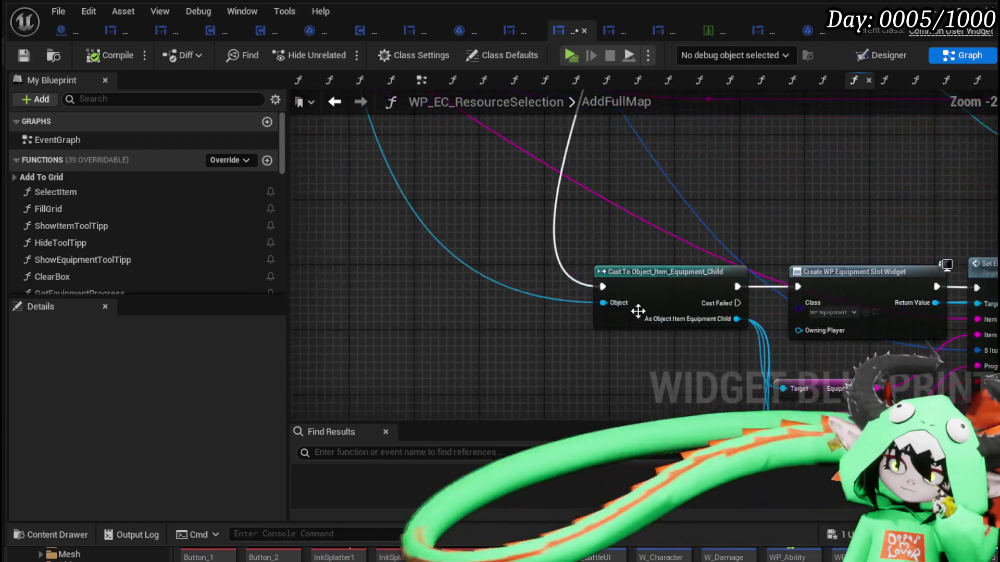
scroll(633, 301, "up", 1)
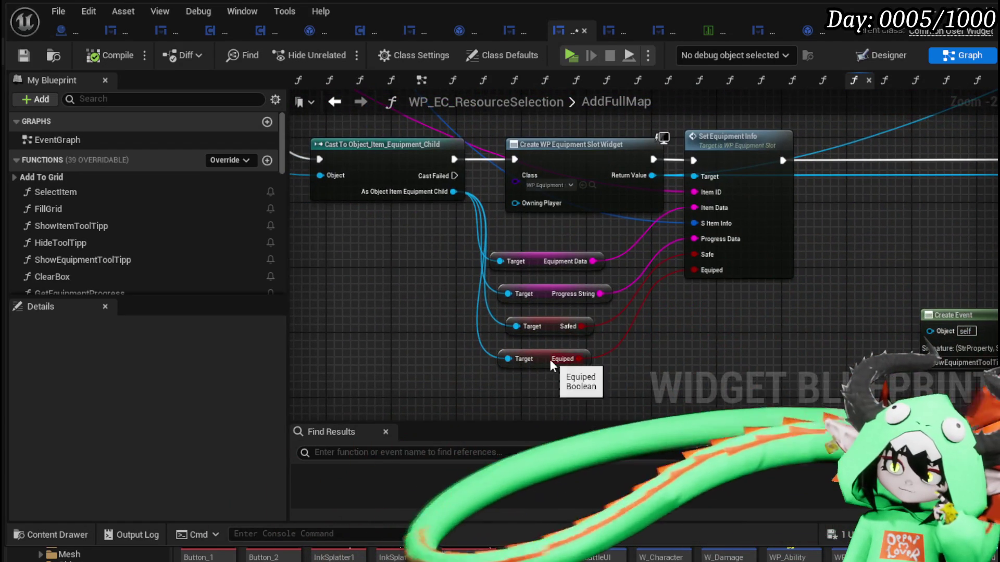
scroll(553, 366, "down", 4)
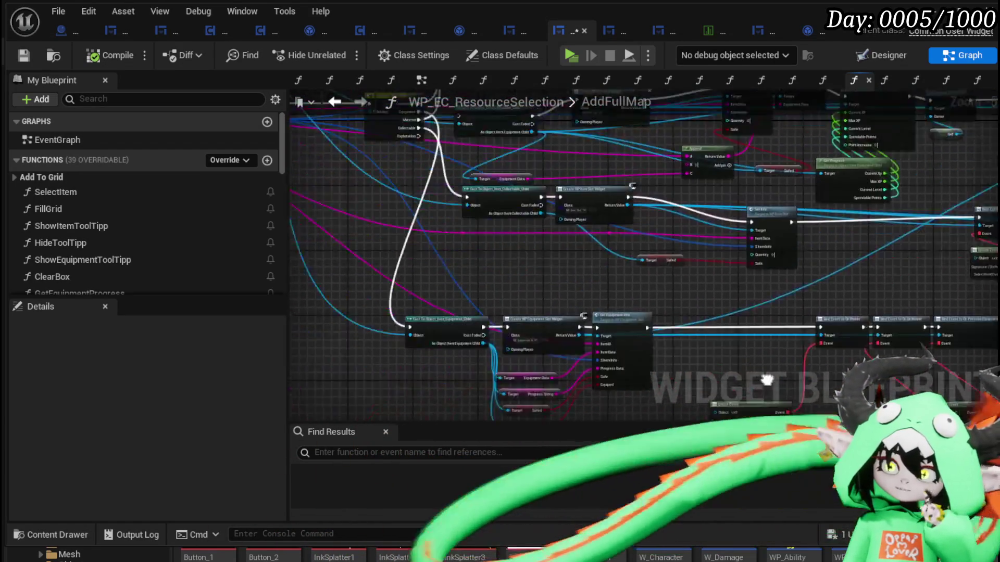
mouse_move(476, 252)
left_mouse_down()
mouse_move(549, 341)
mouse_move(553, 383)
mouse_move(598, 364)
mouse_move(600, 290)
left_mouse_up()
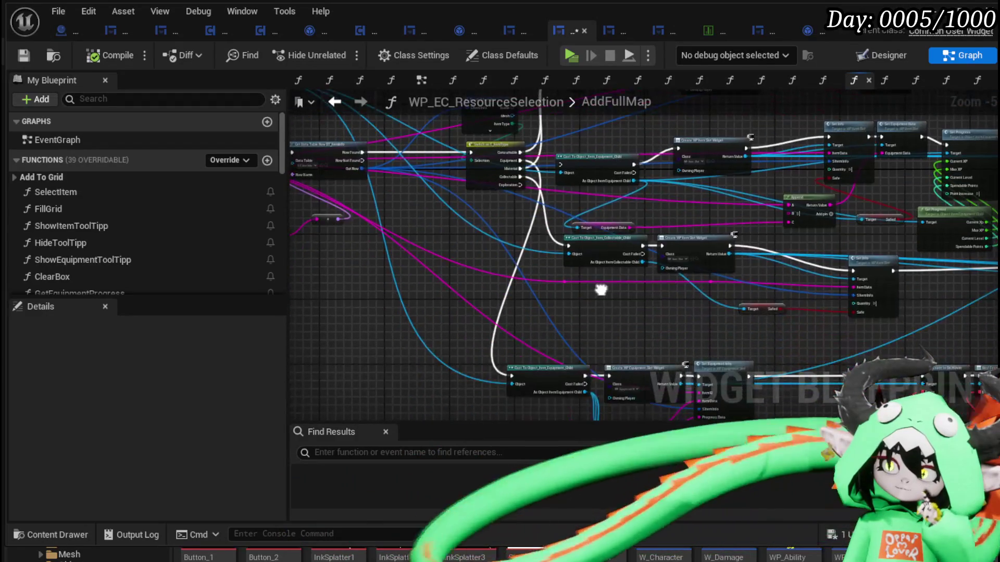
Step: Review the AddEquipmentFromInventory graph, save the blueprint, and return to the SortBy graph
left_click(335, 102)
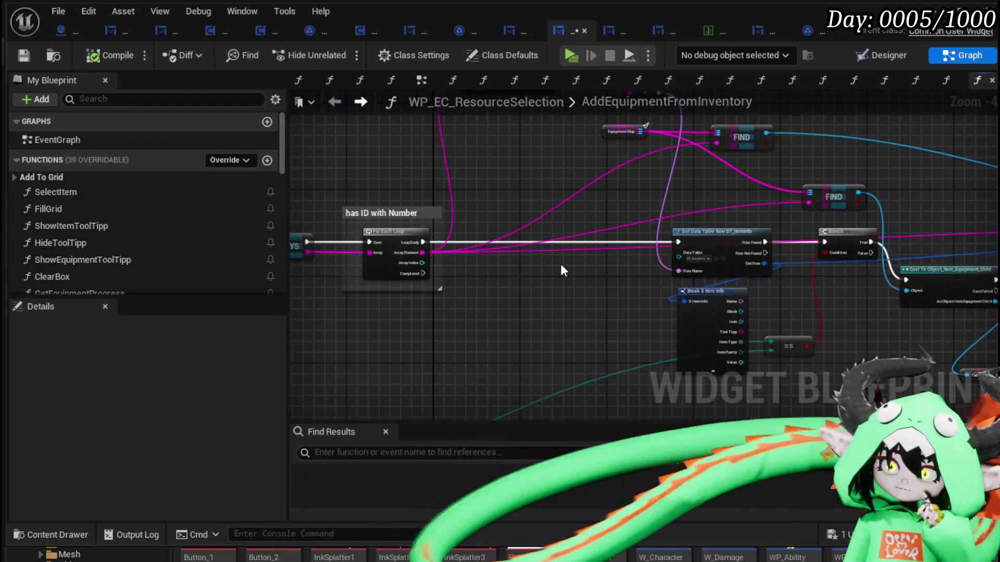
left_click_drag(683, 319, 404, 270)
mouse_move(810, 275)
left_mouse_down()
mouse_move(515, 279)
mouse_move(958, 309)
left_mouse_up()
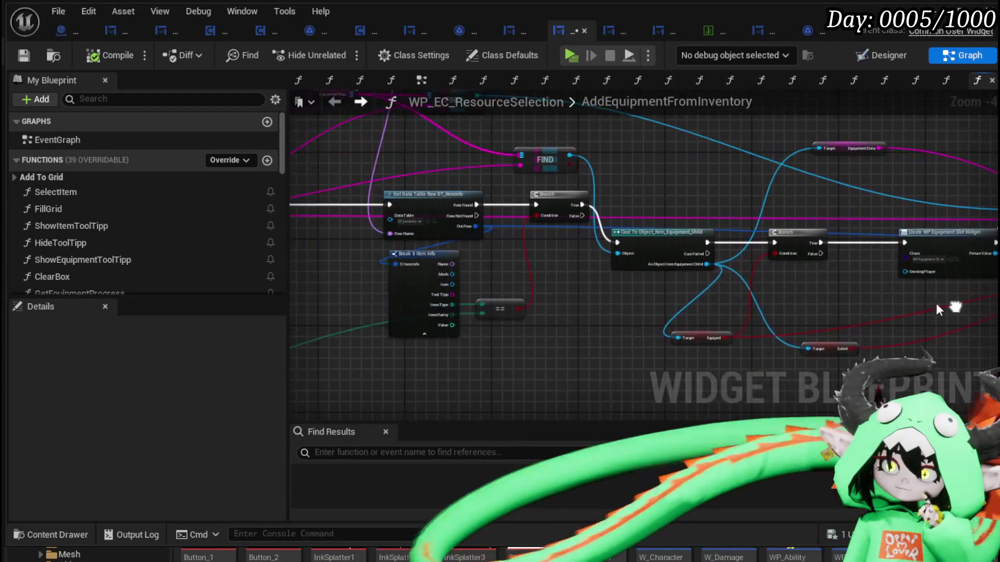
scroll(575, 305, "down", 2)
left_click_drag(495, 304, 512, 173)
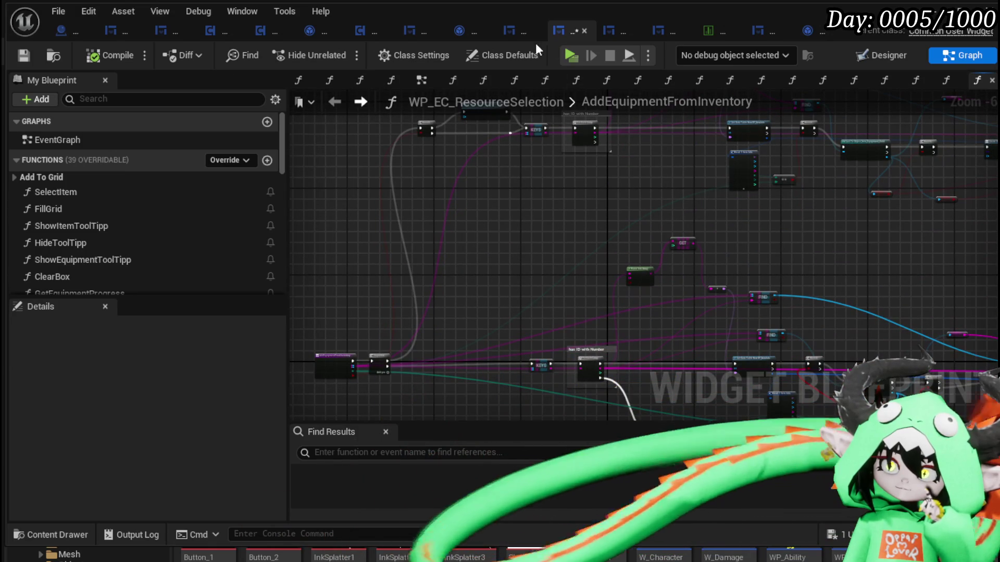
key("ctrl+s")
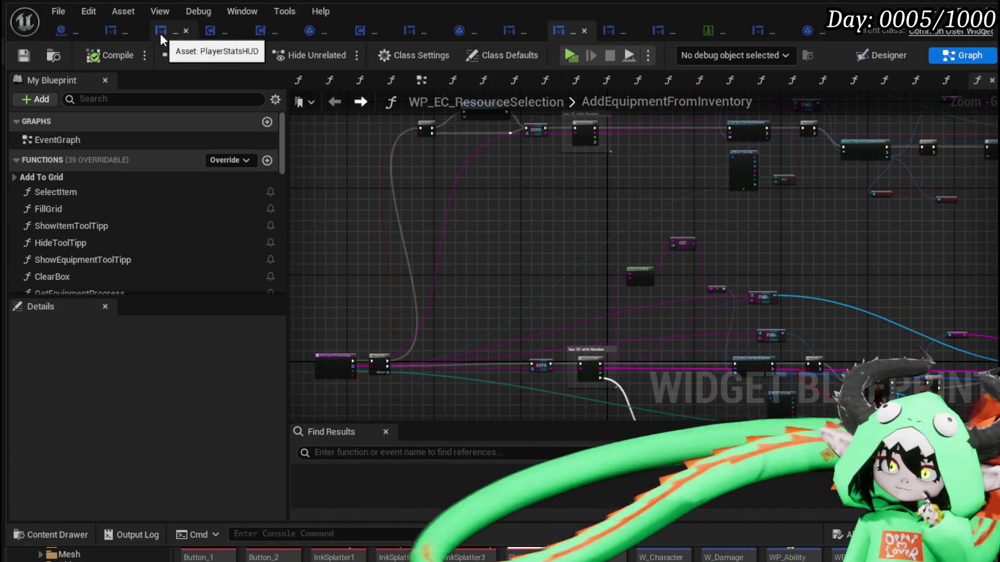
left_click(120, 33)
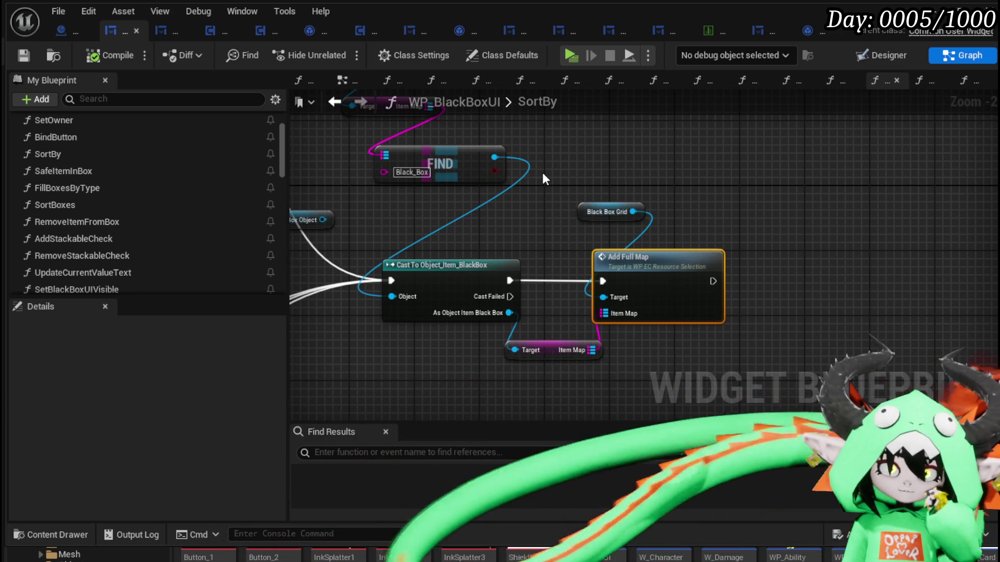
scroll(542, 172, "down", 2)
mouse_move(542, 173)
left_mouse_down()
mouse_move(621, 214)
mouse_move(503, 196)
left_mouse_up()
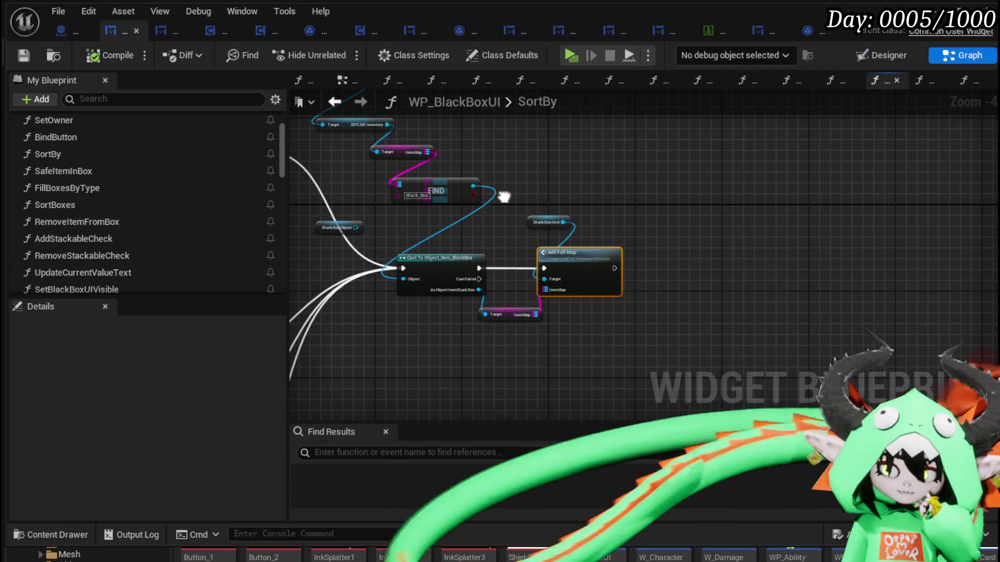
mouse_move(503, 196)
left_mouse_down()
mouse_move(555, 225)
mouse_move(548, 214)
mouse_move(560, 196)
mouse_move(640, 188)
mouse_move(616, 165)
left_mouse_up()
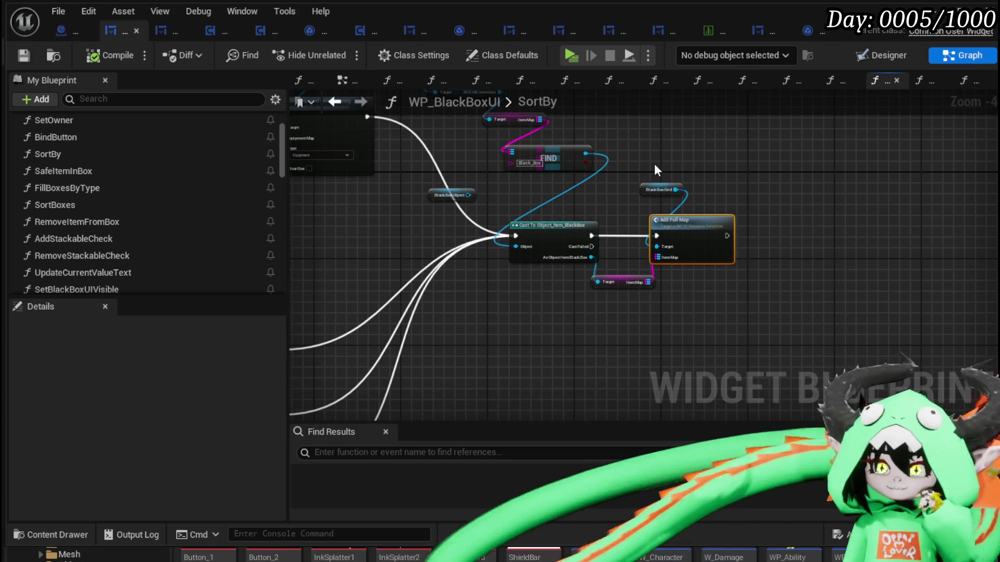
scroll(653, 163, "up", 3)
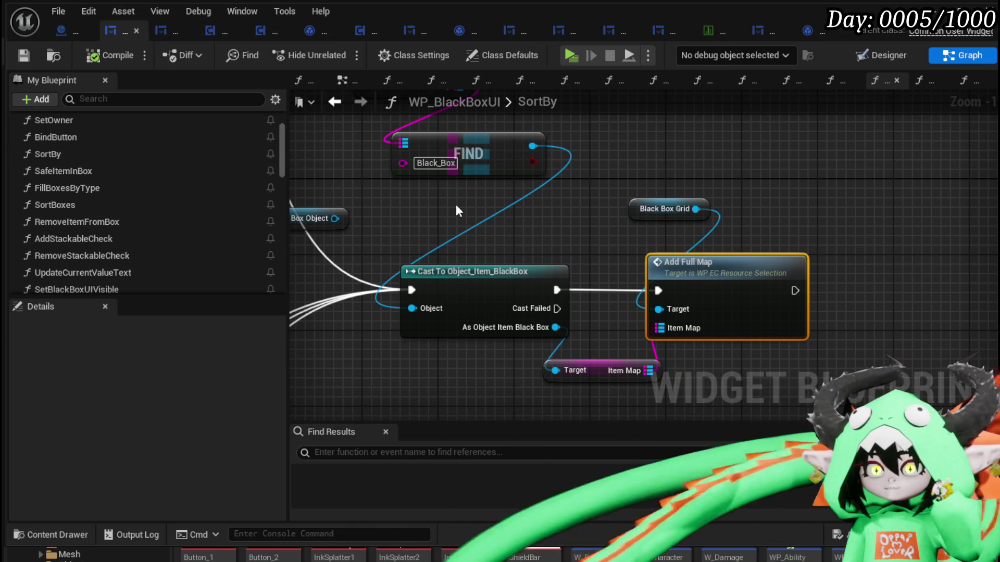
scroll(455, 204, "down", 3)
mouse_move(455, 204)
left_mouse_down()
mouse_move(526, 224)
mouse_move(626, 303)
left_mouse_up()
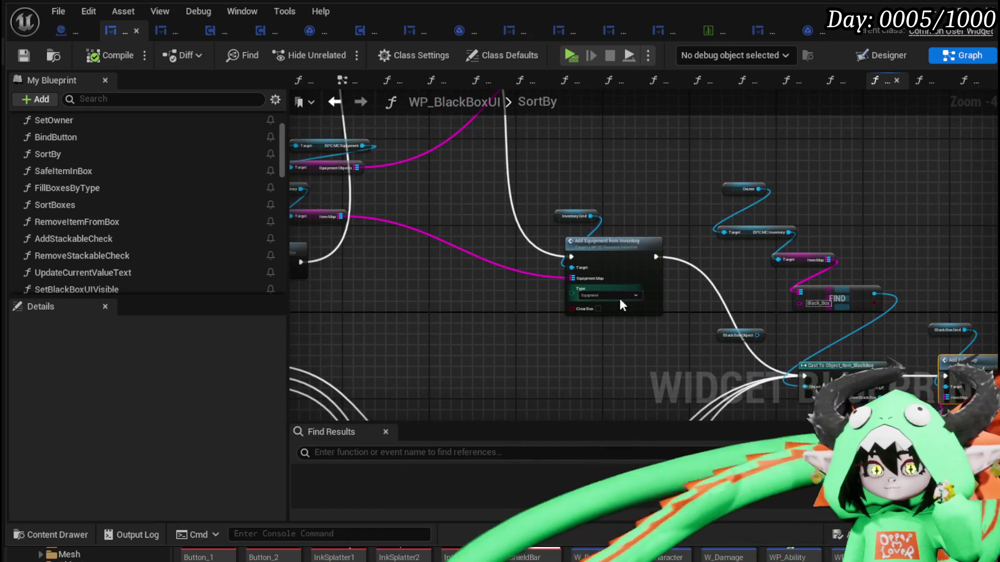
mouse_move(474, 223)
left_mouse_down()
mouse_move(274, 161)
mouse_move(156, 145)
left_mouse_up()
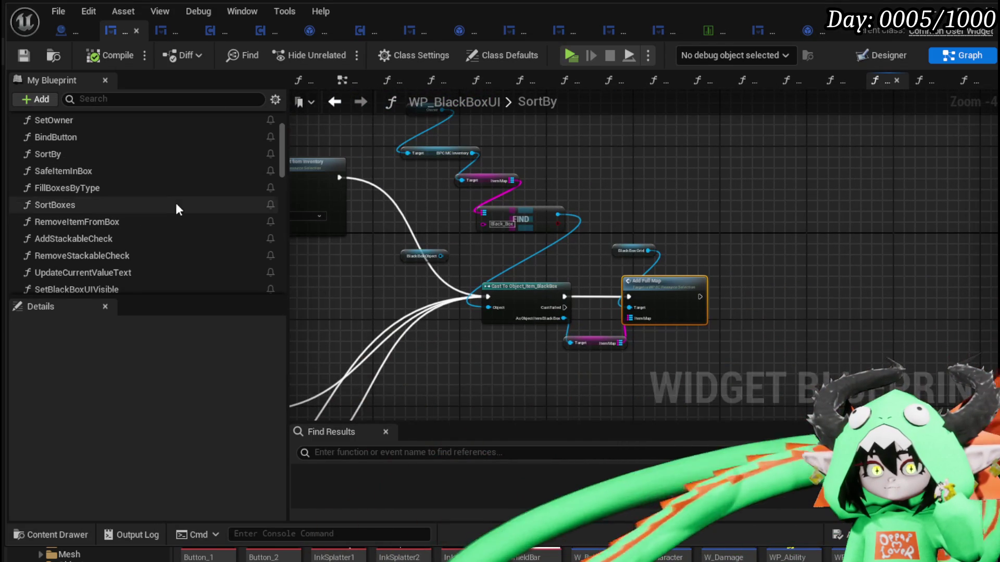
scroll(176, 203, "up", 2)
scroll(124, 184, "down", 3)
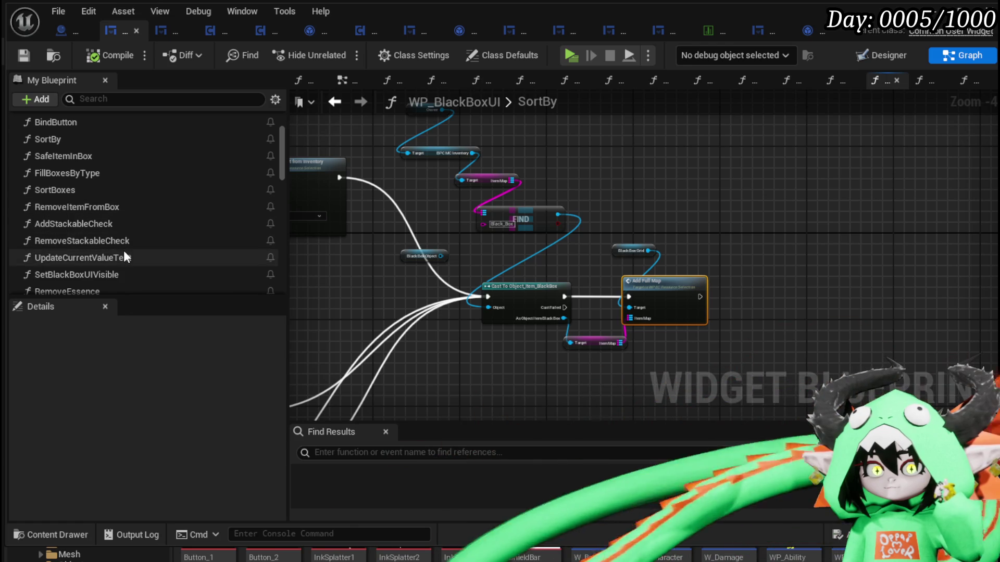
scroll(130, 251, "down", 3)
scroll(130, 250, "up", 2)
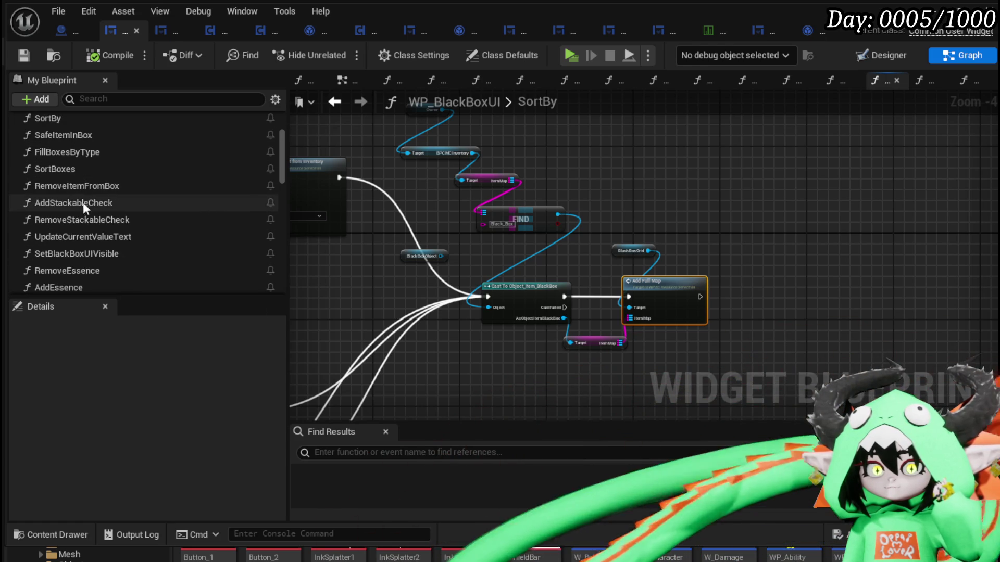
scroll(86, 251, "up", 3)
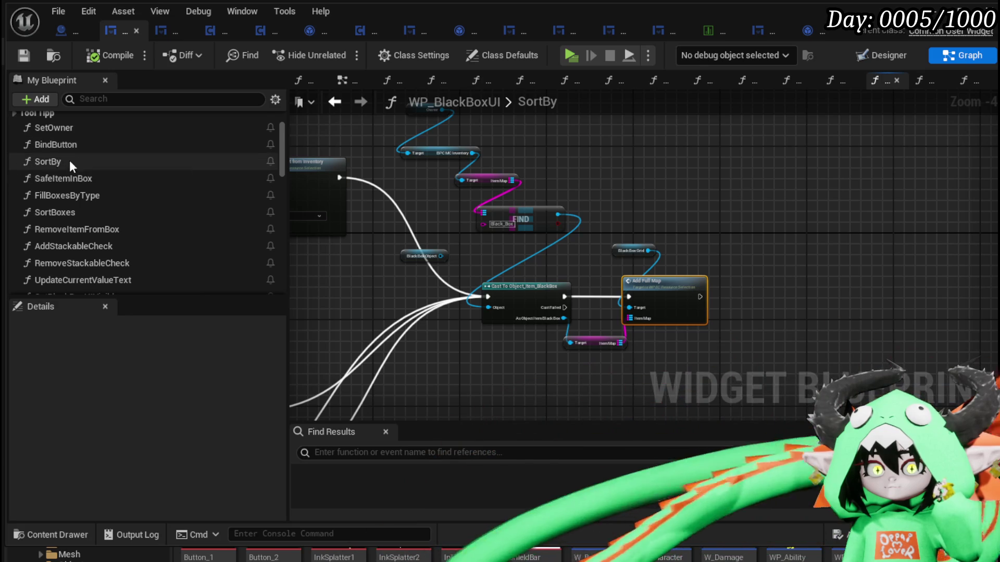
double_click(71, 179)
Step: Bring SafeItemInBox's Sort By call node into view and select it
scroll(413, 237, "down", 9)
scroll(423, 252, "up", 1)
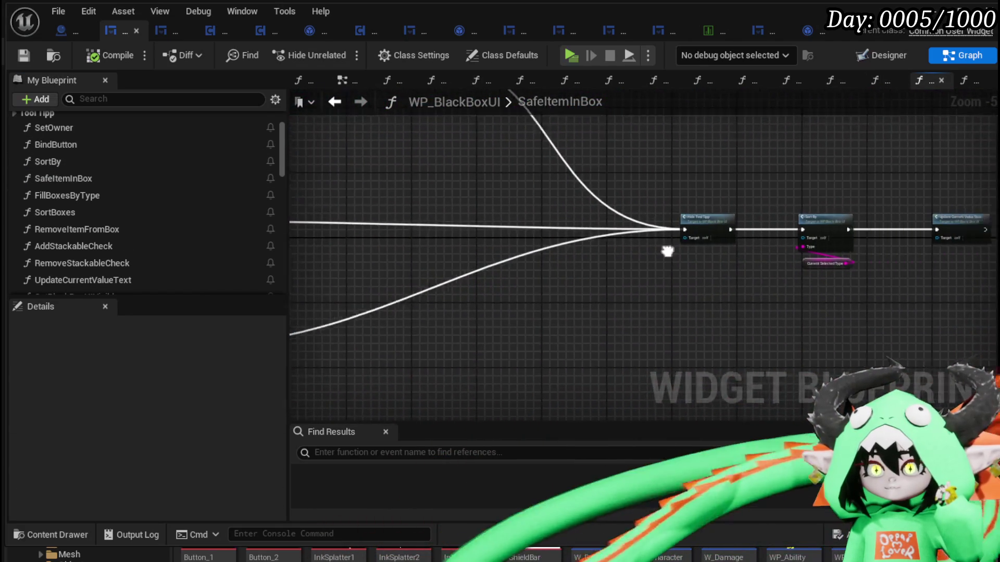
scroll(586, 228, "up", 4)
left_click_drag(786, 178, 714, 178)
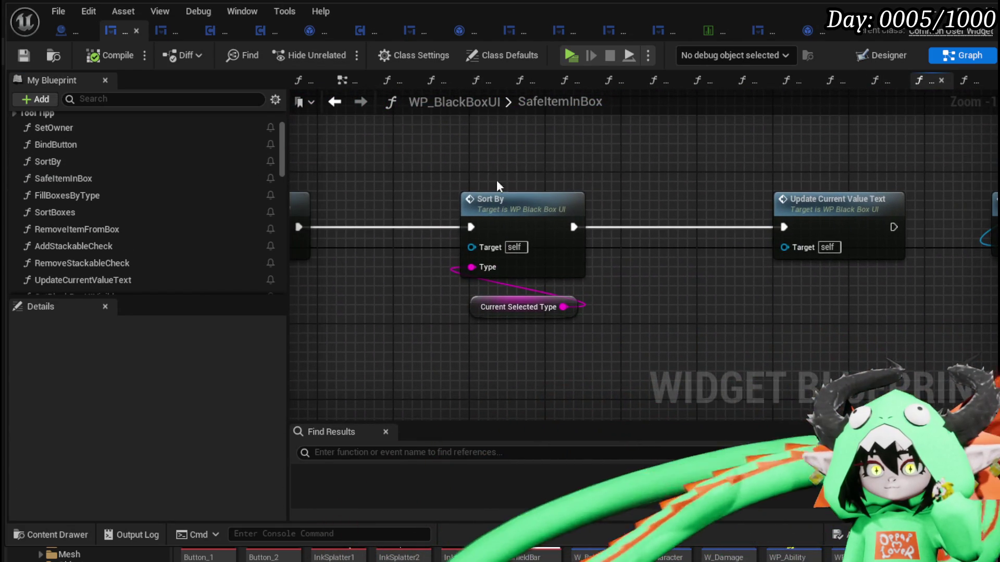
left_click(579, 188)
left_click_drag(580, 189, 703, 192)
Step: Reopen the SortBy function from that call and inspect its Black Box lookup nodes
double_click(642, 203)
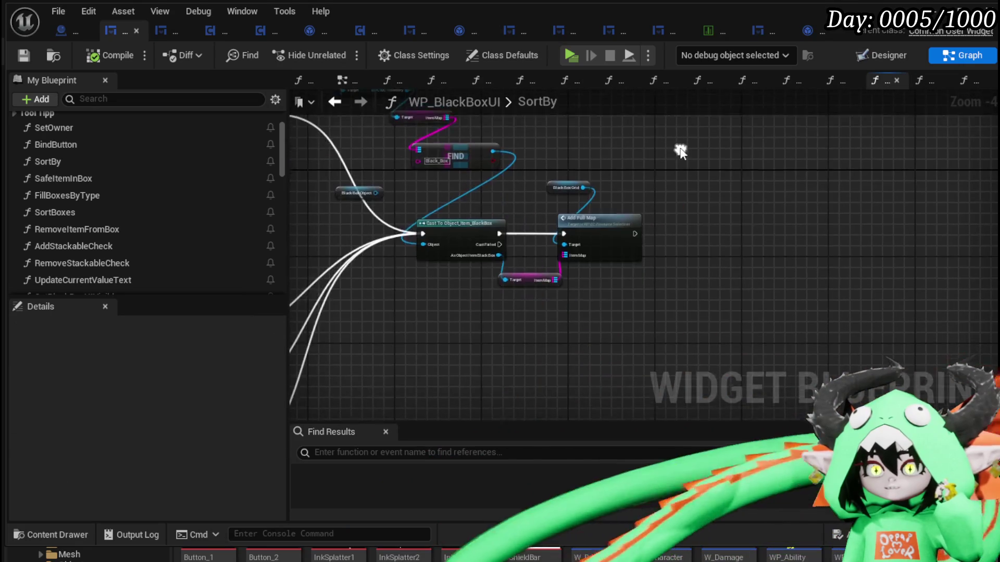
scroll(433, 336, "up", 3)
left_click_drag(710, 133, 726, 136)
left_click(726, 136)
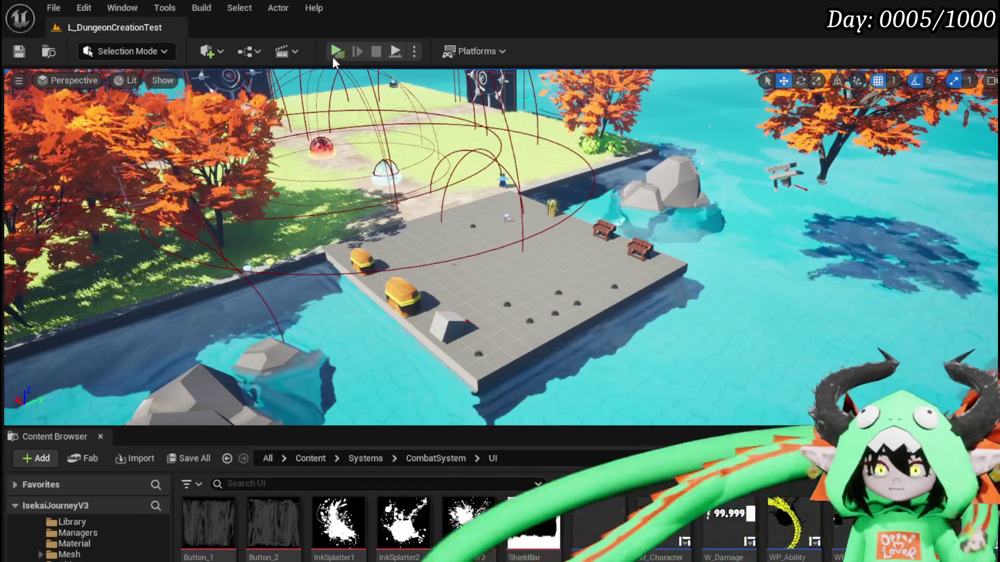
Step: Start a play test and move Iron_Legs, Iron_Hands, Iron_Chest and Iron_Head into the Black Box
left_click(337, 51)
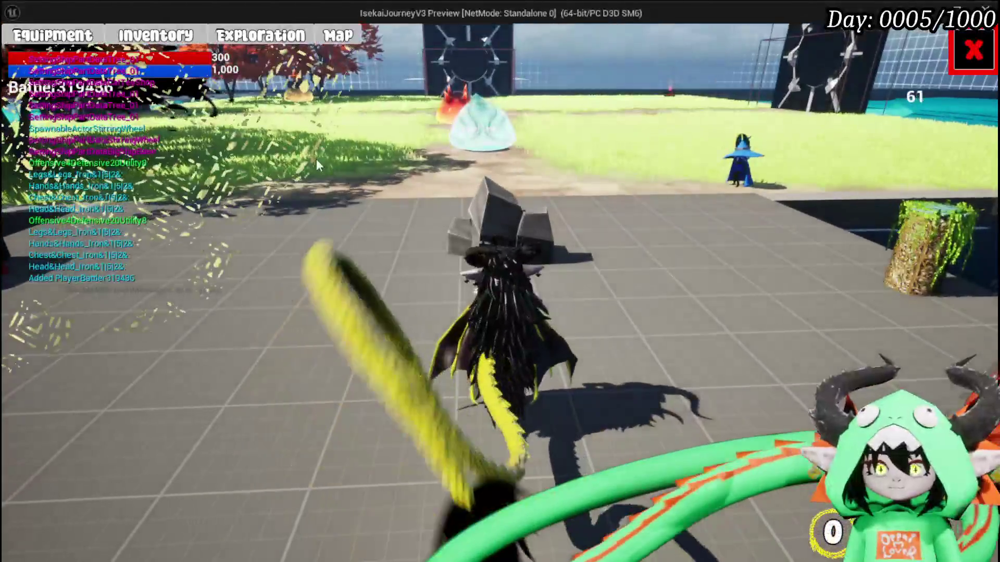
left_click(152, 42)
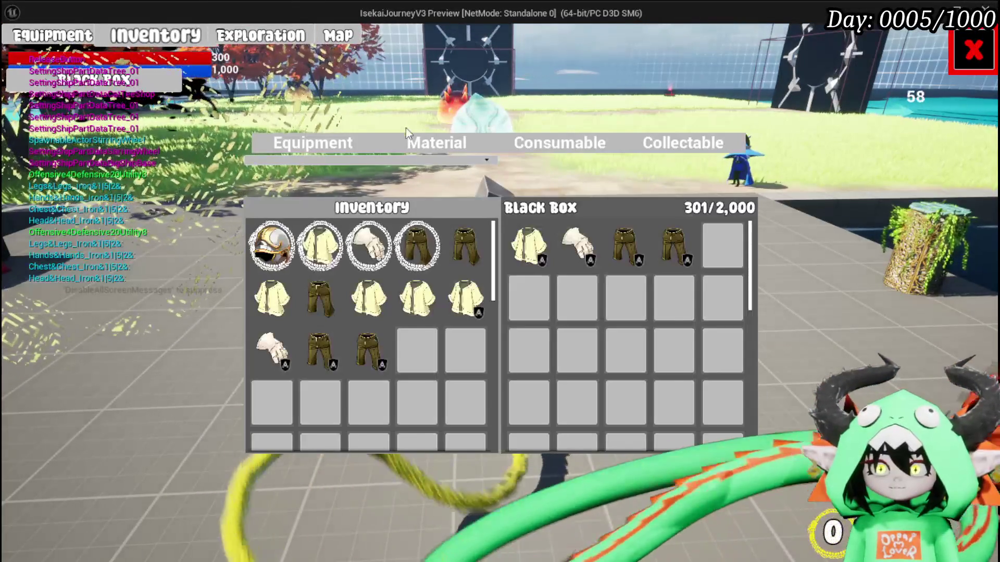
mouse_move(416, 245)
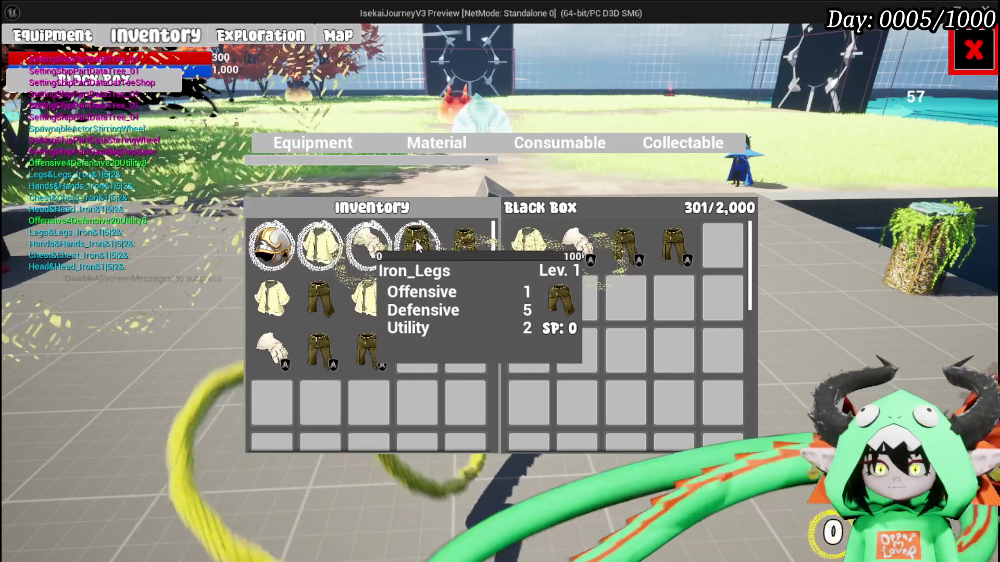
left_click(416, 240)
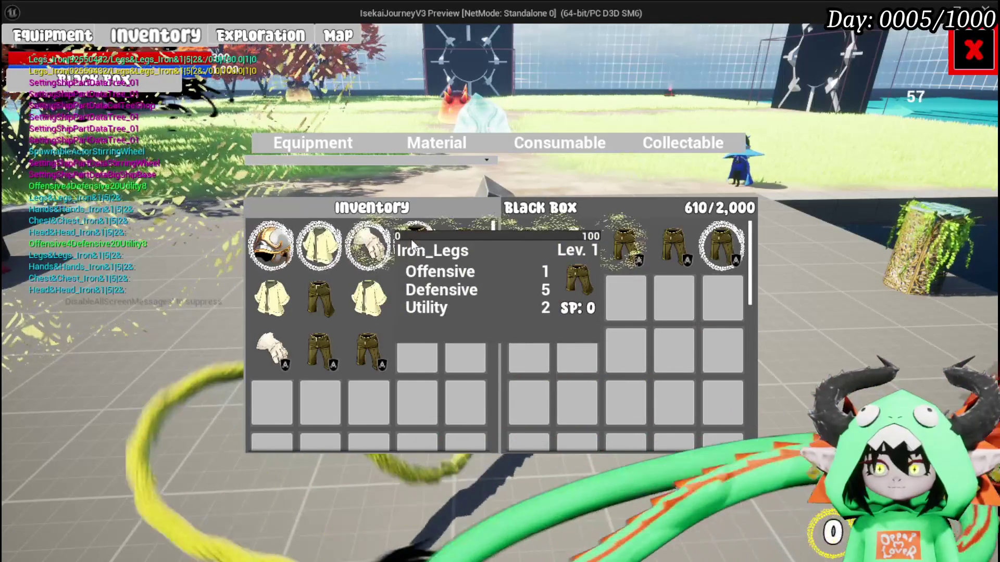
left_click(380, 242)
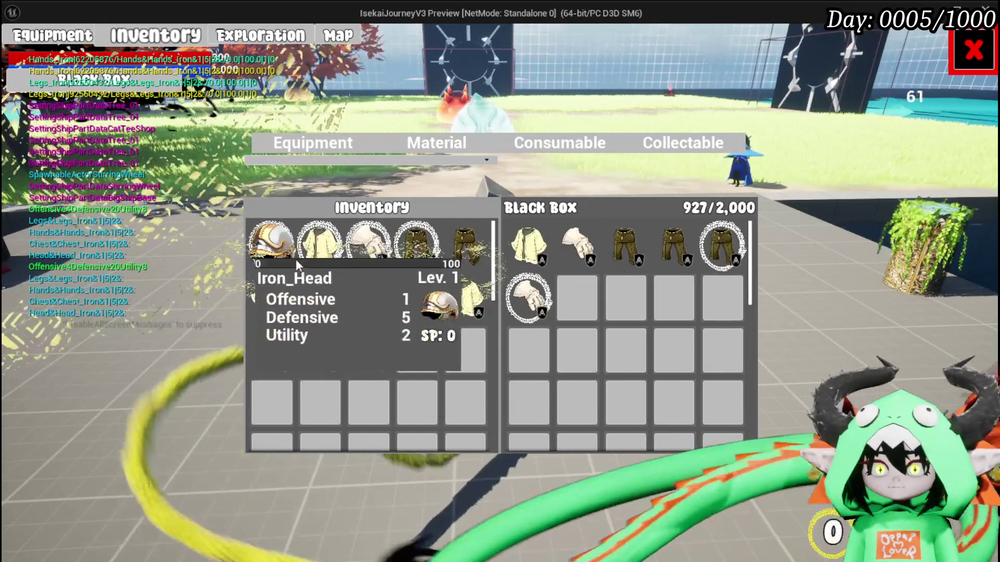
left_click(319, 245)
left_click(271, 244)
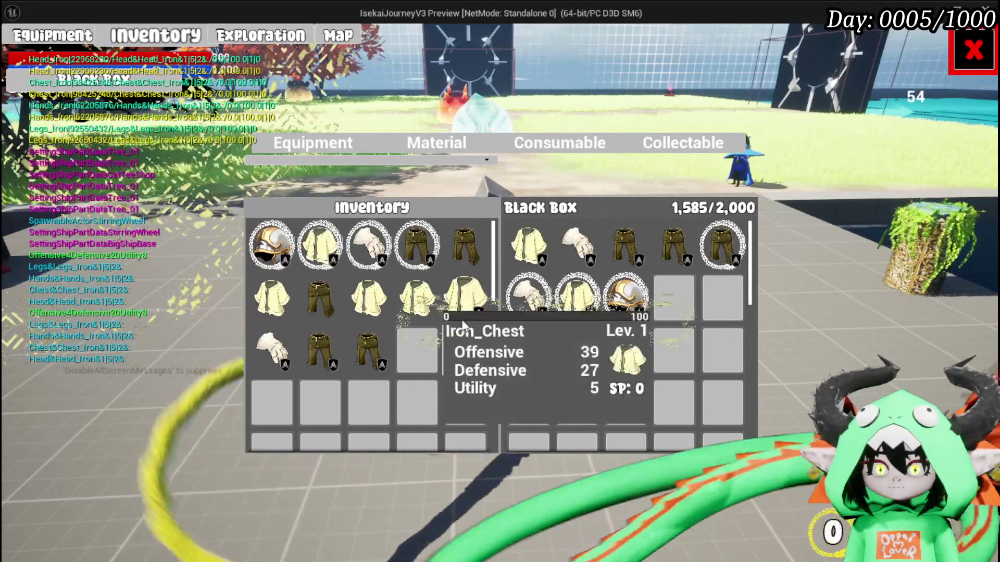
Step: Store the additional Iron_Chest pieces in the Black Box
left_click(465, 305)
left_click(419, 307)
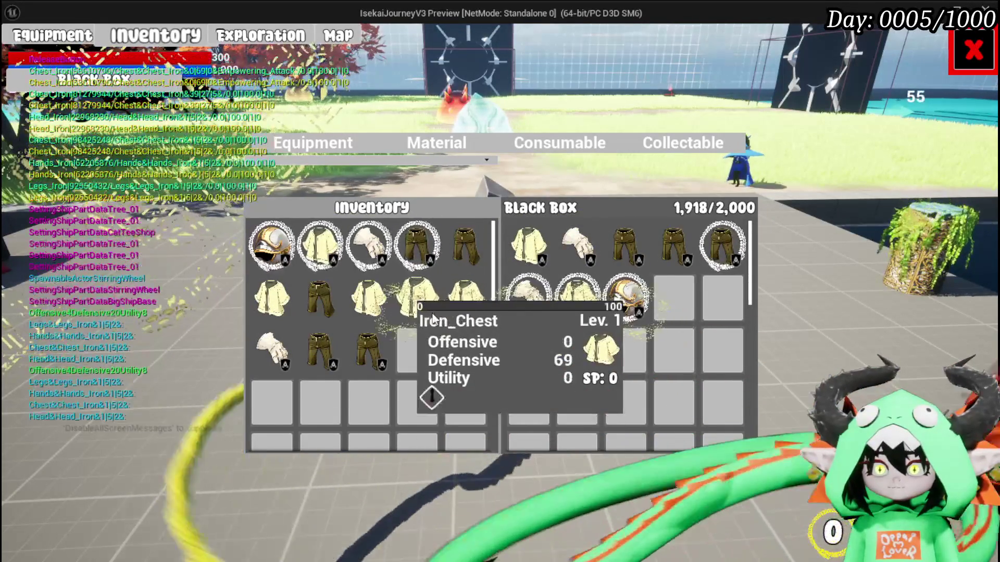
left_click(461, 310)
left_click(461, 313)
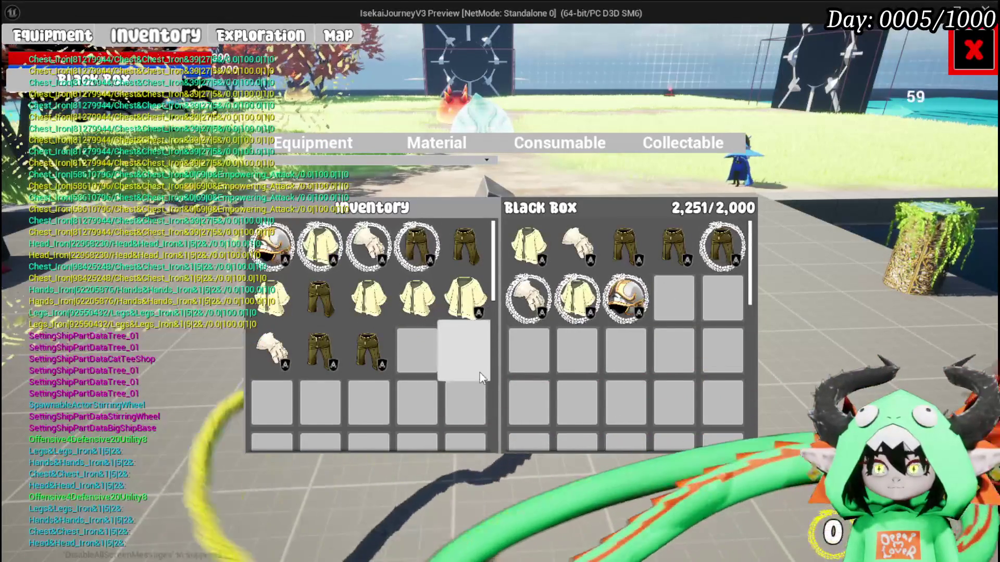
mouse_move(550, 311)
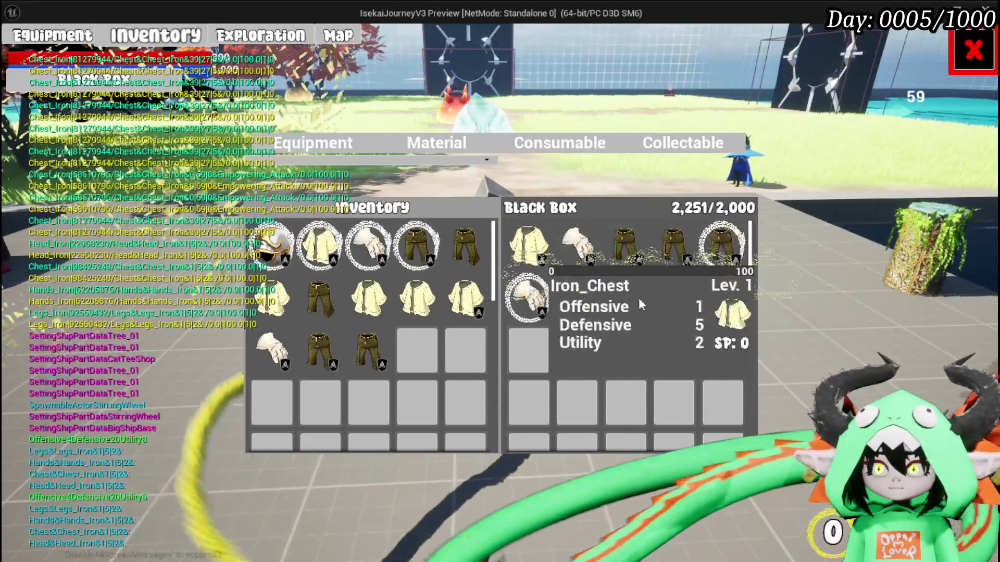
Step: Stop the play session, save the level, and return to the WP_BlackBoxUI blueprint editor
key("alt+Tab")
key("Escape")
key("ctrl+s")
key("alt+Tab")
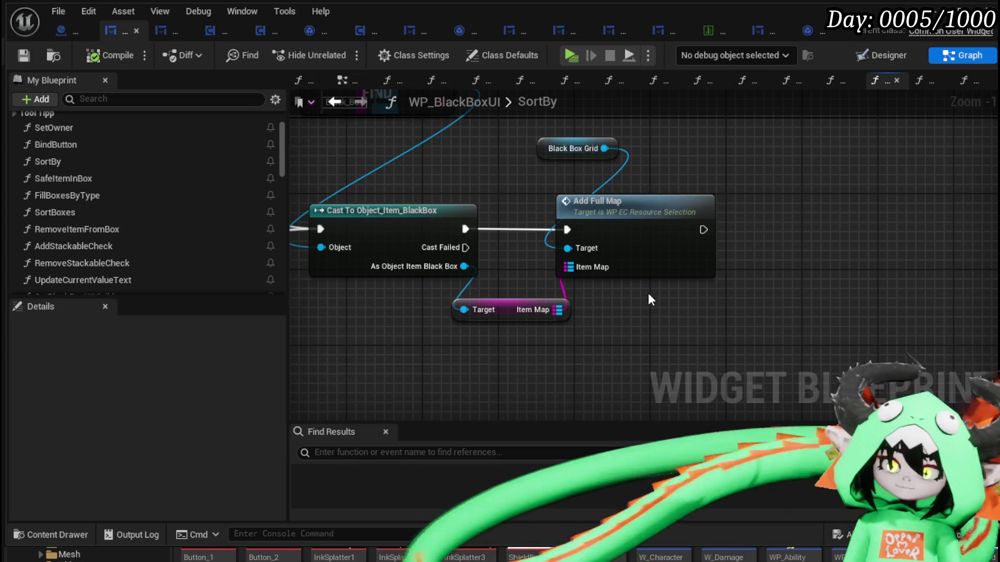
left_click_drag(432, 169, 584, 197)
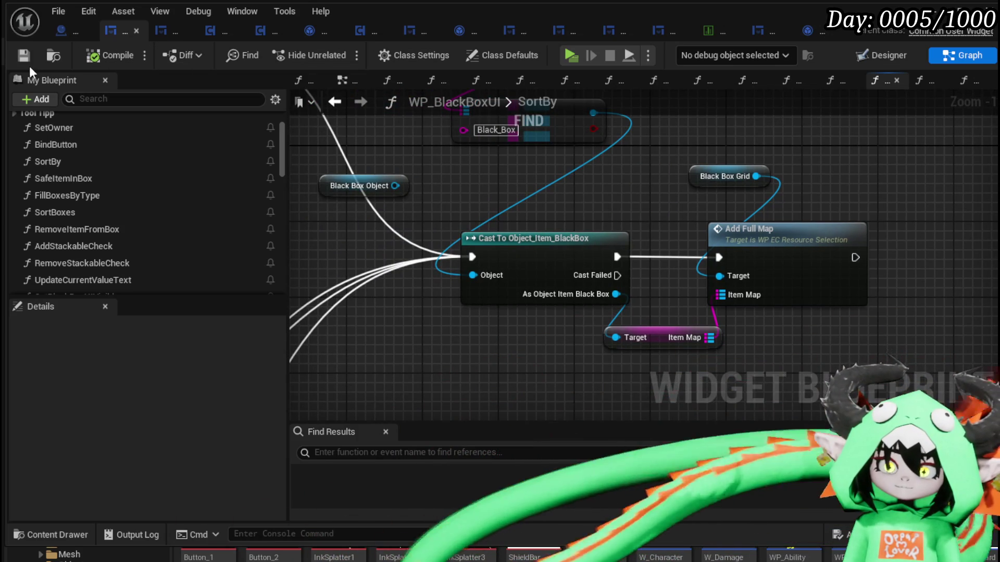
left_click_drag(710, 221, 526, 196)
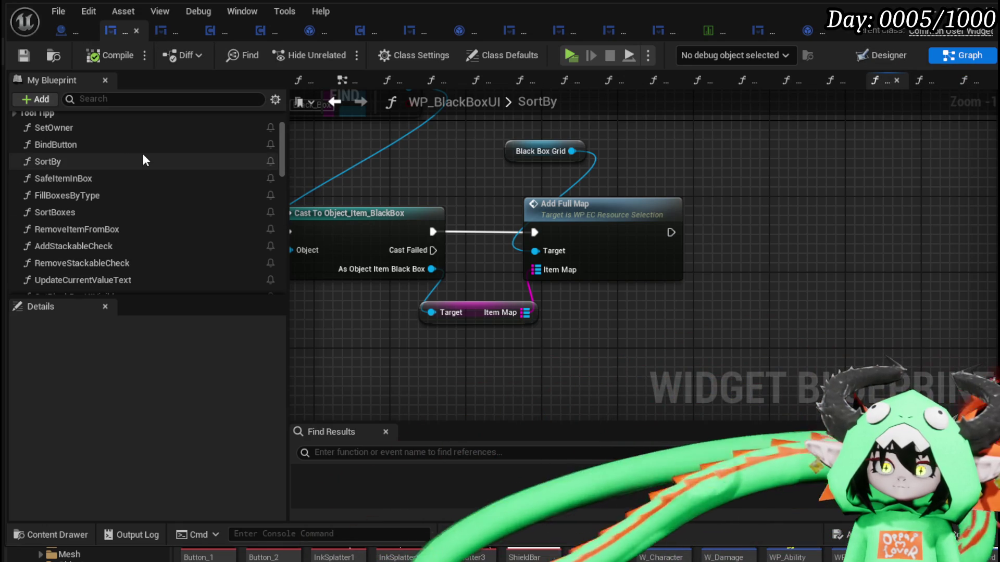
scroll(141, 152, "up", 3)
scroll(549, 161, "down", 3)
mouse_move(549, 161)
left_mouse_down()
mouse_move(854, 200)
mouse_move(703, 335)
mouse_move(618, 283)
mouse_move(530, 339)
mouse_move(290, 282)
left_mouse_up()
scroll(517, 224, "up", 1)
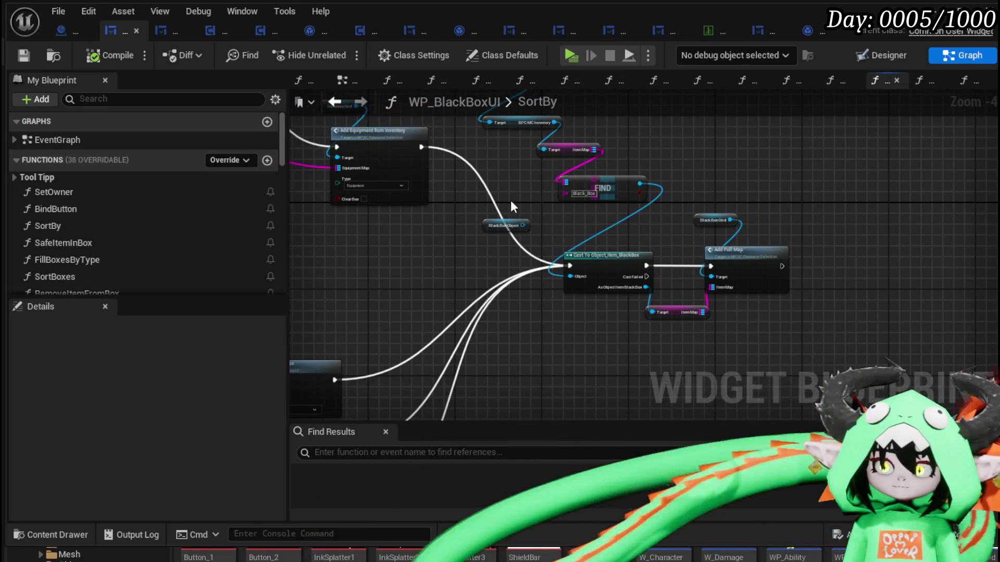
scroll(590, 155, "up", 2)
left_click_drag(573, 166, 839, 161)
mouse_move(625, 155)
left_mouse_down()
mouse_move(438, 207)
mouse_move(628, 152)
left_mouse_up()
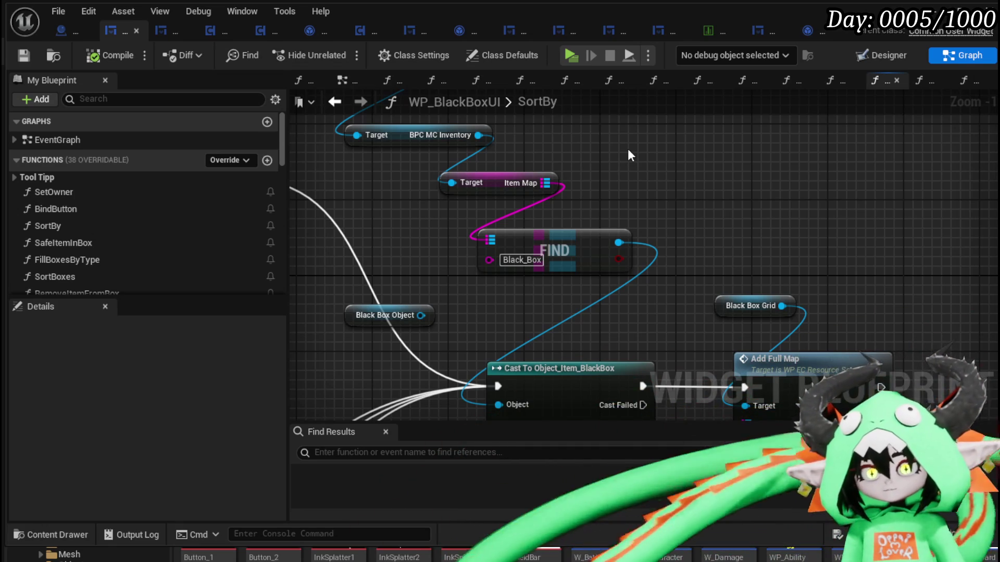
Step: Make room above the SortBy entry node and add a comment box there
scroll(626, 151, "down", 5)
scroll(515, 173, "up", 2)
left_click_drag(660, 220, 527, 177)
scroll(510, 190, "up", 3)
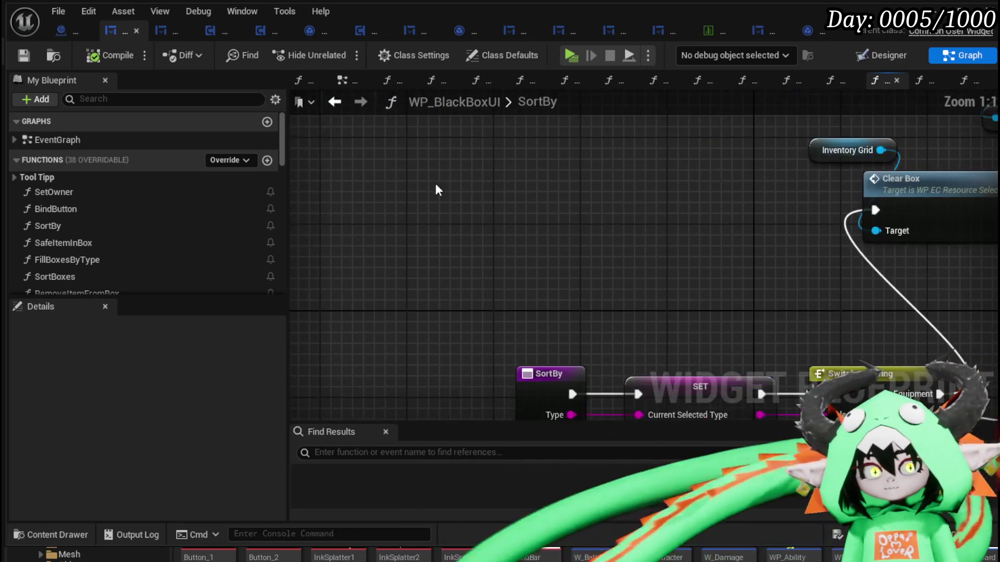
left_click_drag(479, 192, 417, 160)
key("c")
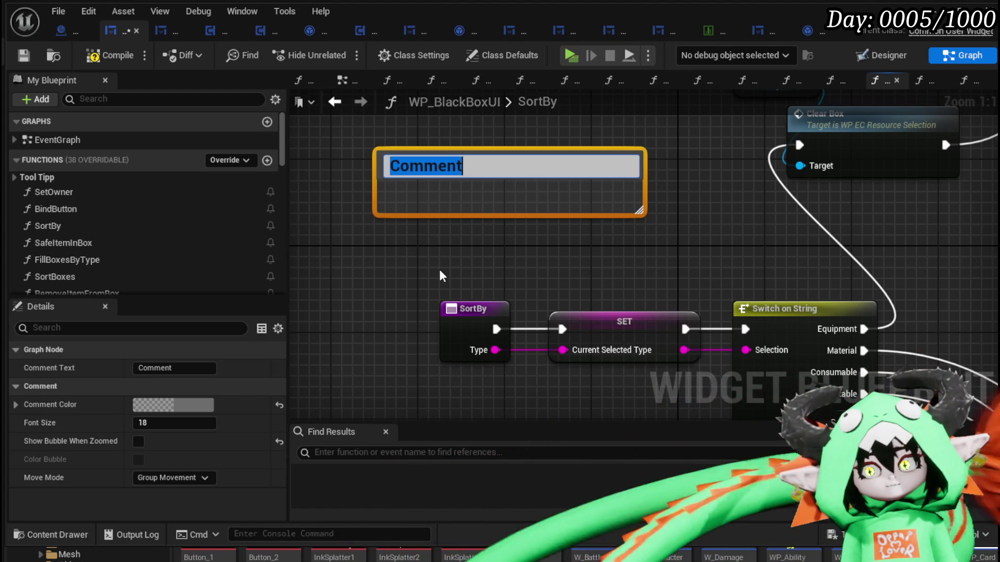
Step: Write the comment 'Check "Safed" Objects -> ...Stackable First, make BlackBox Map:'
type("Che")
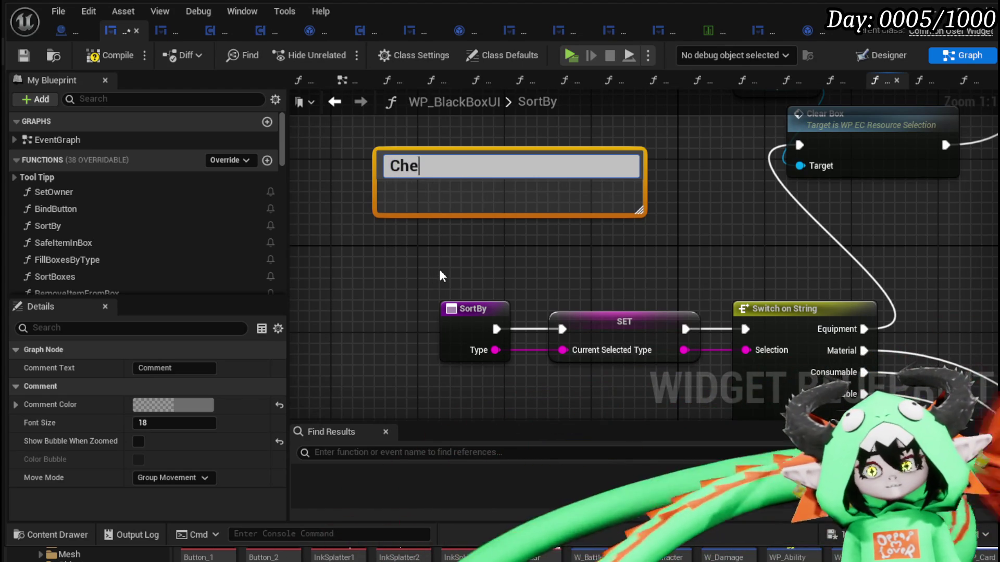
type("ck \"S")
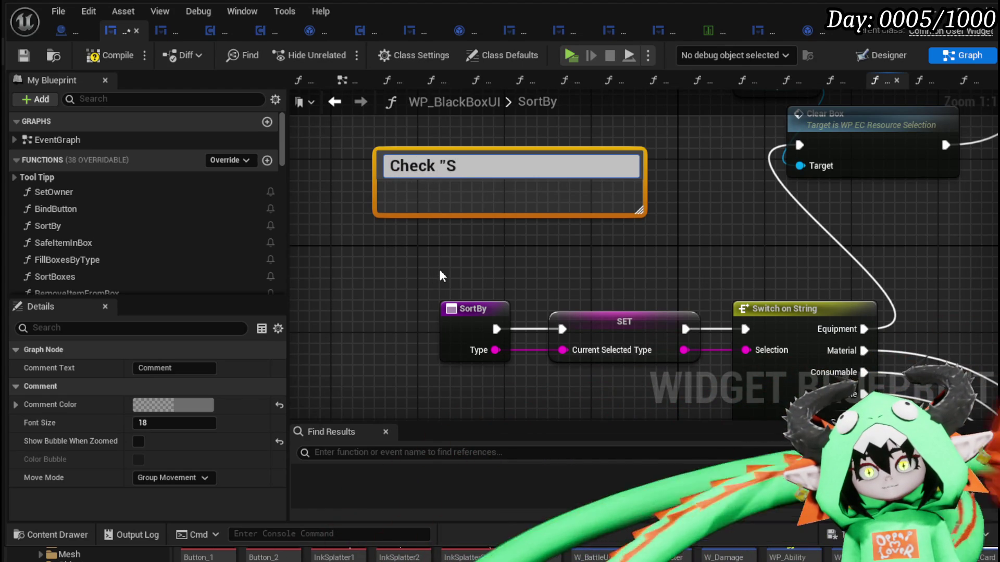
type("afed\" Objects ->")
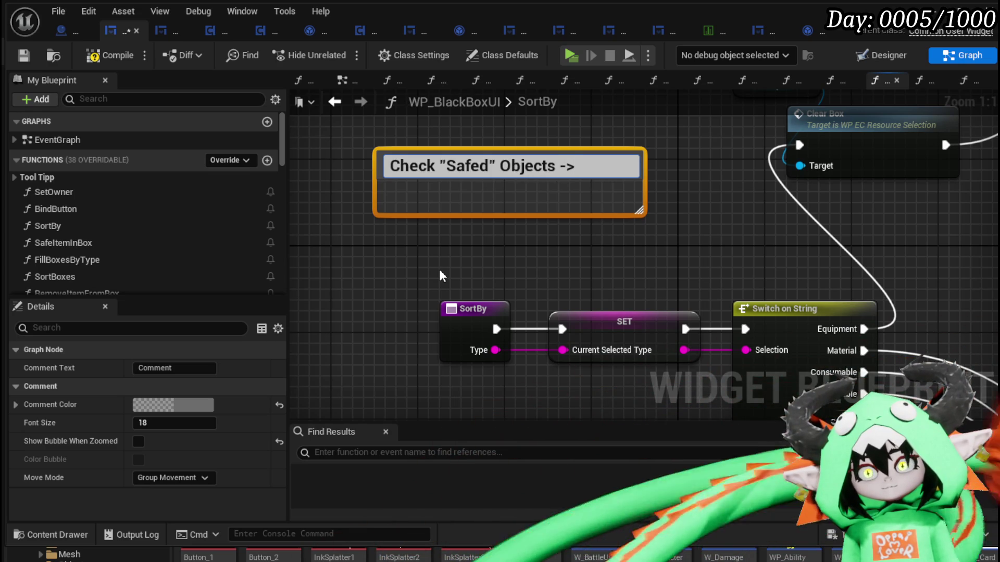
type(" if Stackable")
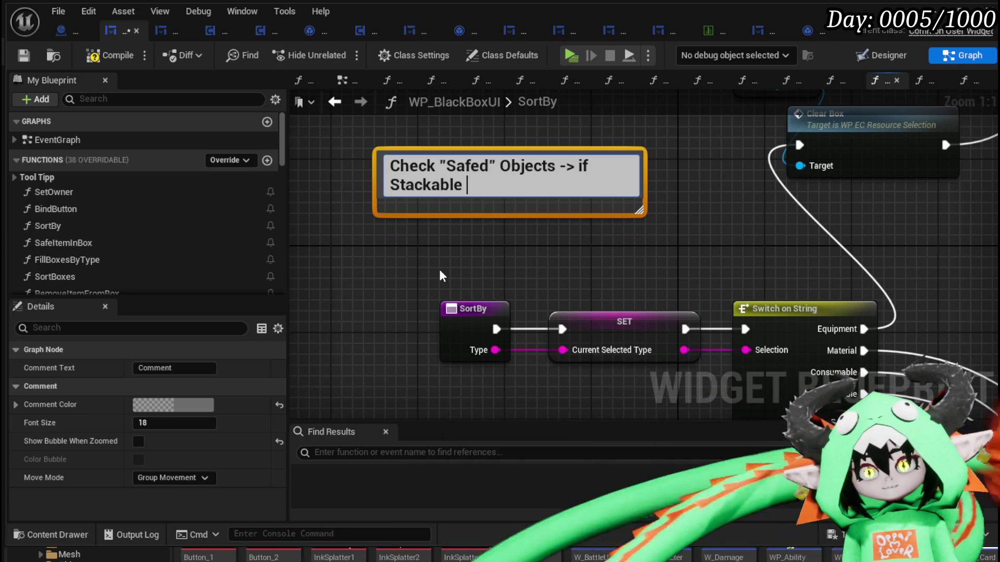
key("BackSpace")
key("BackSpace")
key("BackSpace")
key("BackSpace")
key("BackSpace")
type("non")
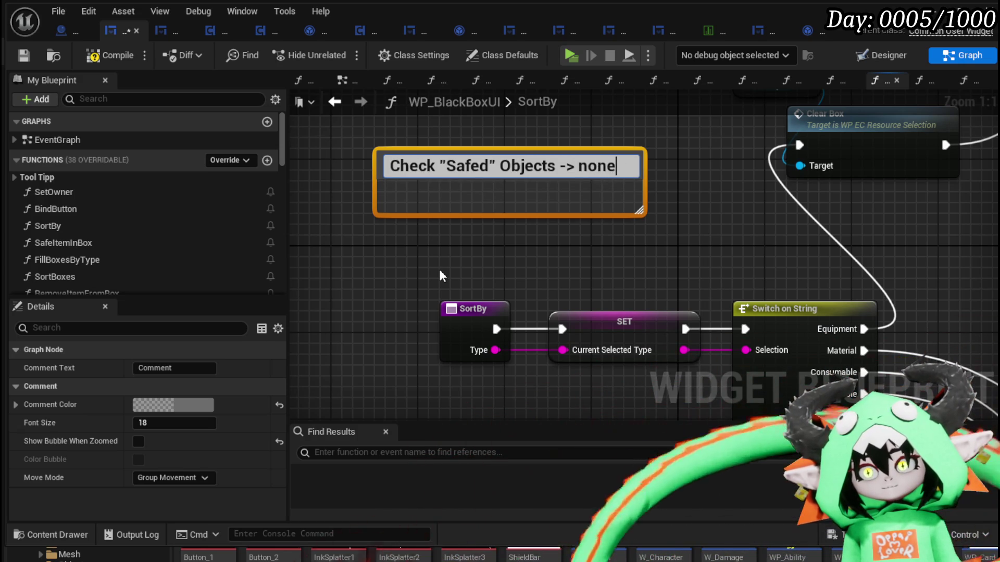
type("Stak")
key("BackSpace")
type("ckable F")
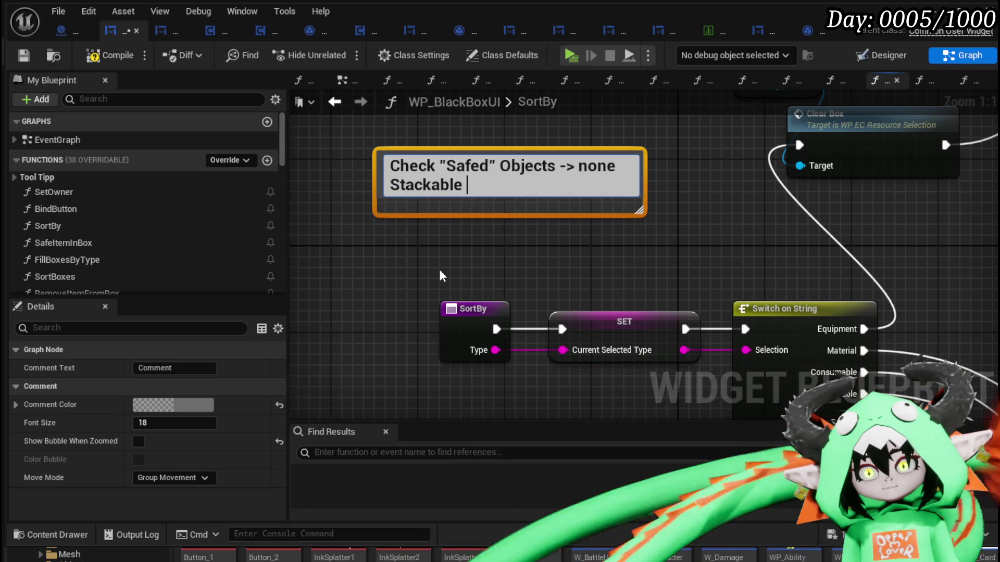
type("irst")
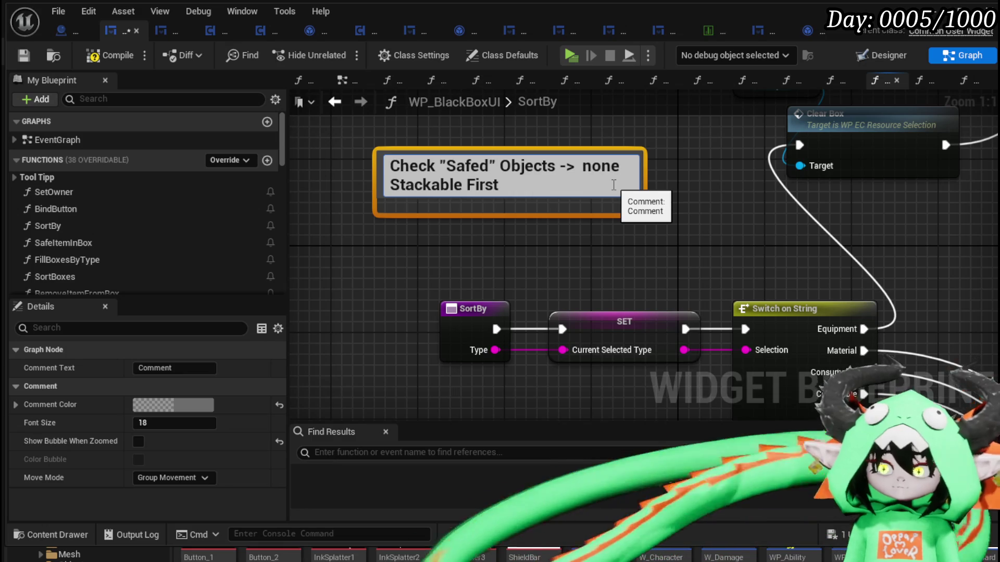
type("make BlackBox Map:")
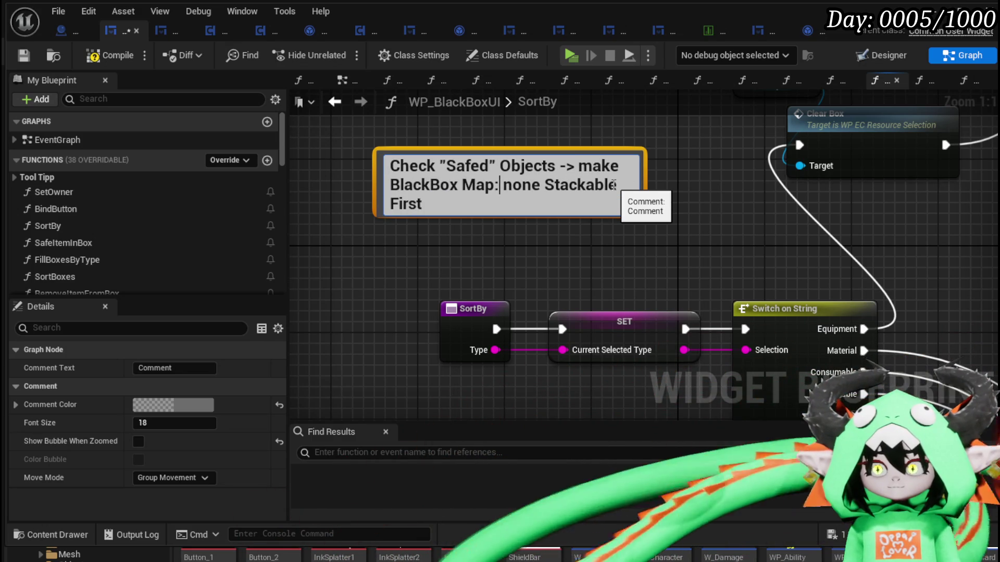
Step: Finish the note about stacking the rest to the max possible amount and enlarge the comment box
left_click(462, 201)
type("then c")
type("y that can be stack")
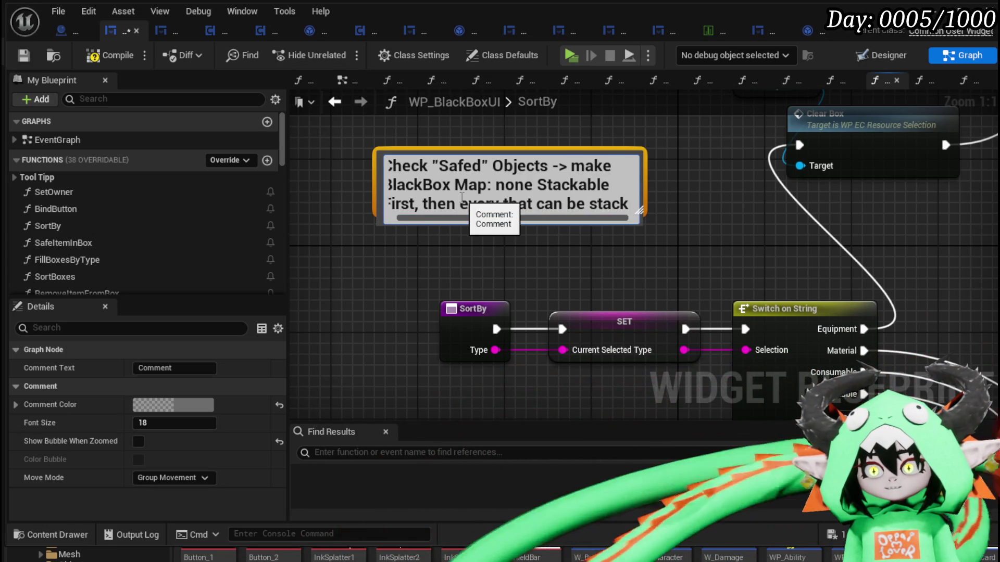
type("ed, do max possible amount")
key("Return")
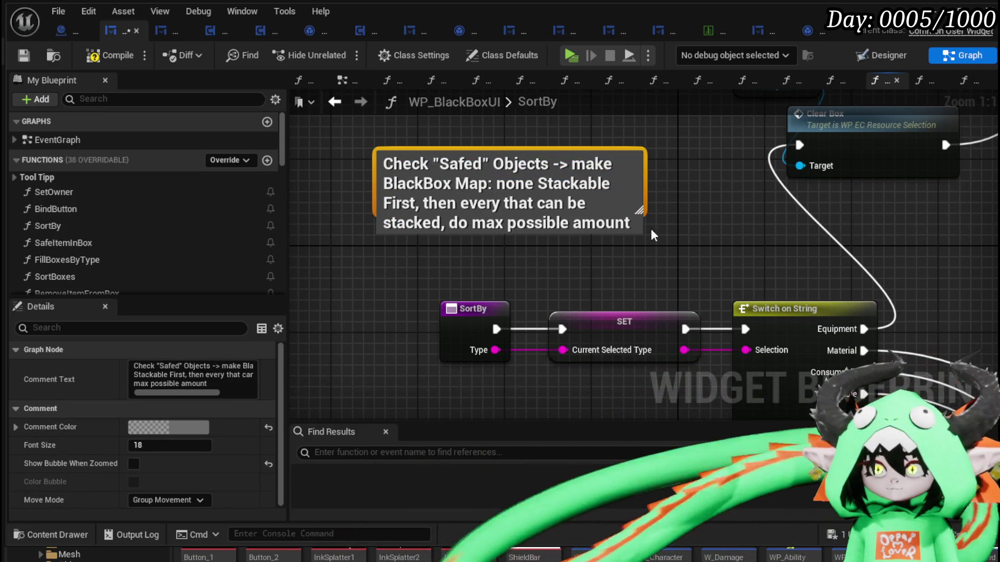
mouse_move(639, 210)
left_mouse_down()
mouse_move(734, 261)
mouse_move(501, 284)
left_mouse_up()
Step: Reposition and resize the planning comment so its text wraps onto three lines
scroll(726, 268, "down", 2)
scroll(501, 283, "down", 4)
mouse_move(668, 256)
left_mouse_down()
mouse_move(625, 346)
mouse_move(608, 320)
left_mouse_up()
left_click(545, 308)
scroll(348, 310, "up", 4)
left_click(440, 272)
left_click_drag(440, 272, 424, 279)
mouse_move(581, 310)
left_mouse_down()
mouse_move(584, 284)
mouse_move(642, 317)
mouse_move(584, 319)
left_mouse_up()
scroll(559, 287, "down", 3)
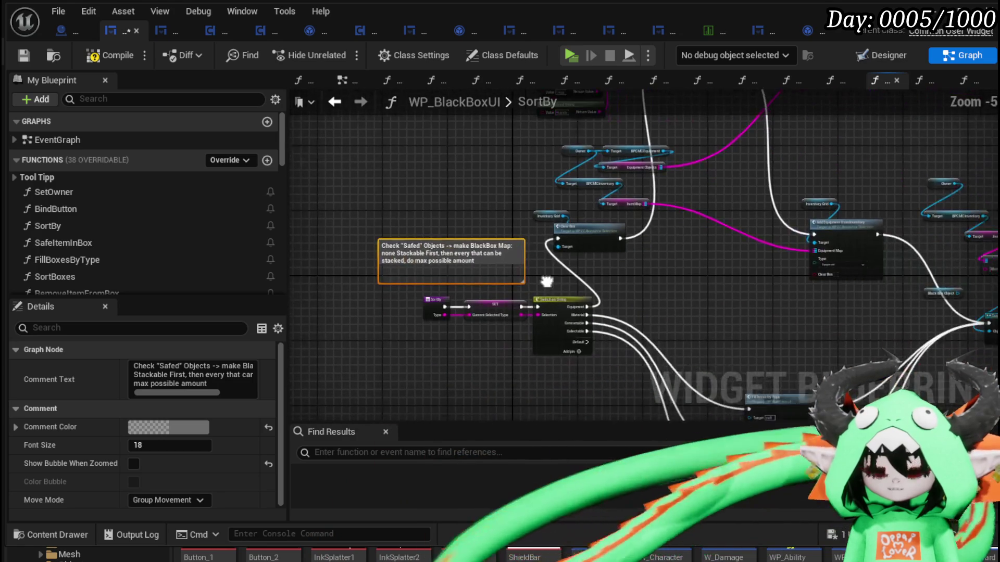
left_click(779, 276)
Step: Compile and save the WP_BlackBoxUI blueprint
scroll(776, 270, "down", 1)
left_click_drag(776, 270, 707, 238)
left_click(104, 55)
left_click(16, 62)
Step: Survey the SortBy graph and move the Equipment Objects node to the right
mouse_move(453, 233)
left_mouse_down()
mouse_move(452, 223)
mouse_move(436, 302)
mouse_move(481, 351)
left_mouse_up()
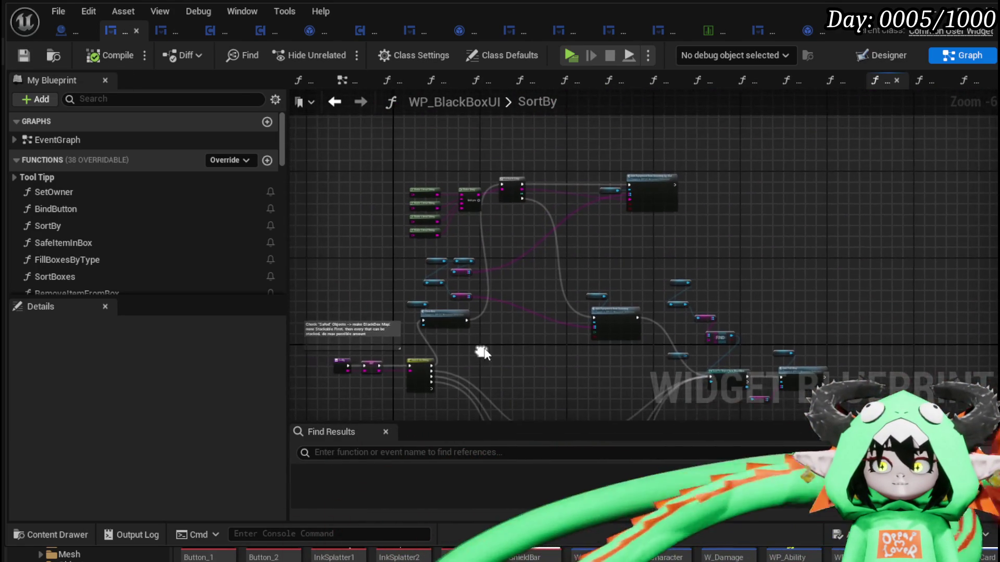
scroll(490, 264, "up", 3)
left_click_drag(563, 330, 522, 313)
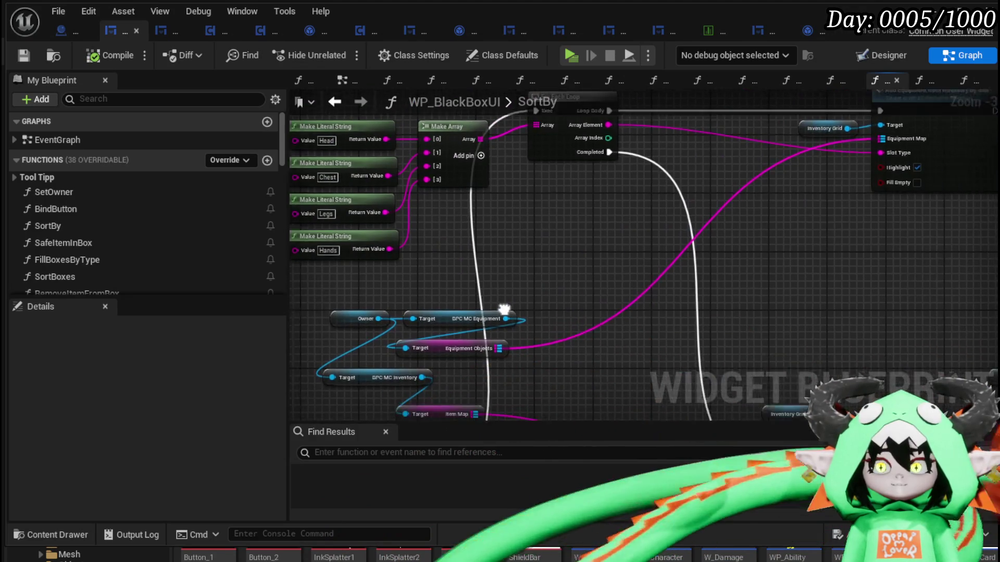
scroll(523, 313, "down", 3)
mouse_move(536, 411)
left_mouse_down()
mouse_move(541, 286)
mouse_move(542, 296)
left_mouse_up()
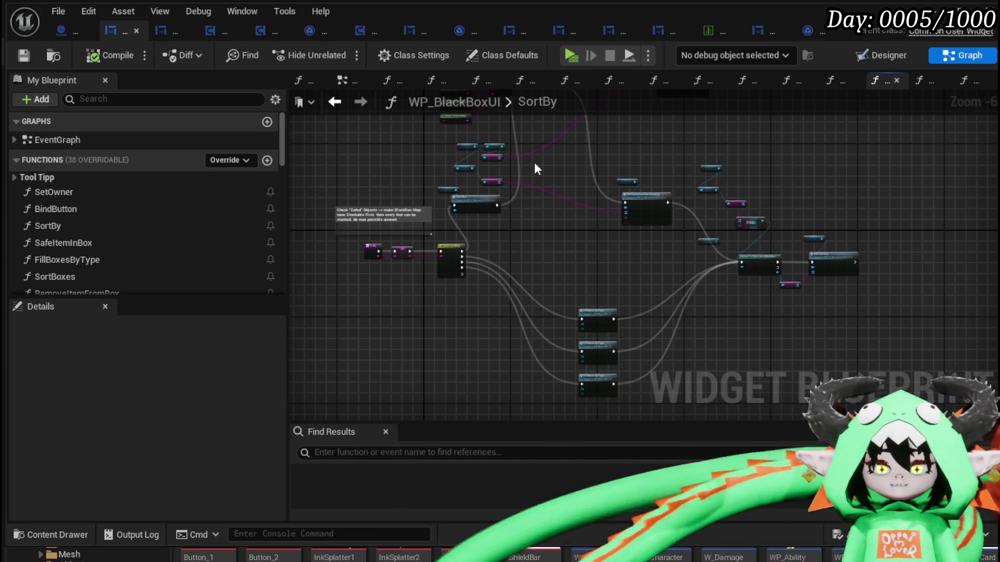
scroll(532, 157, "up", 3)
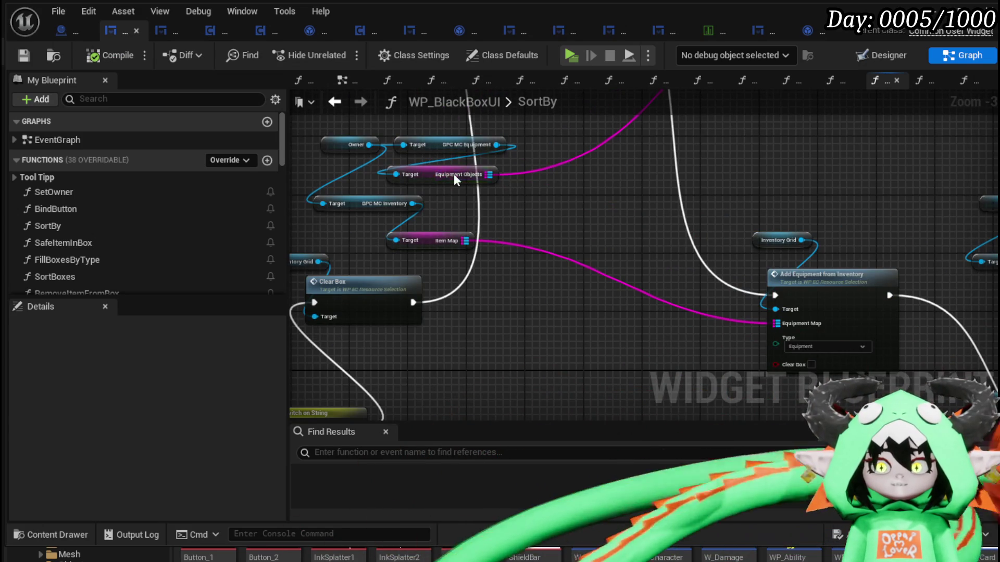
left_click_drag(454, 174, 551, 184)
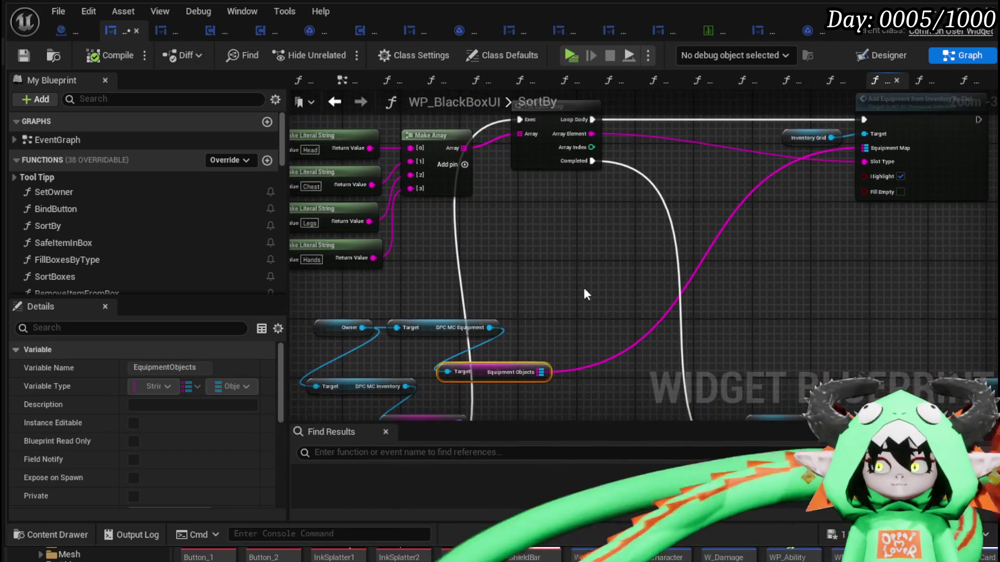
scroll(592, 272, "down", 1)
mouse_move(592, 273)
left_mouse_down()
mouse_move(627, 272)
mouse_move(632, 122)
left_mouse_up()
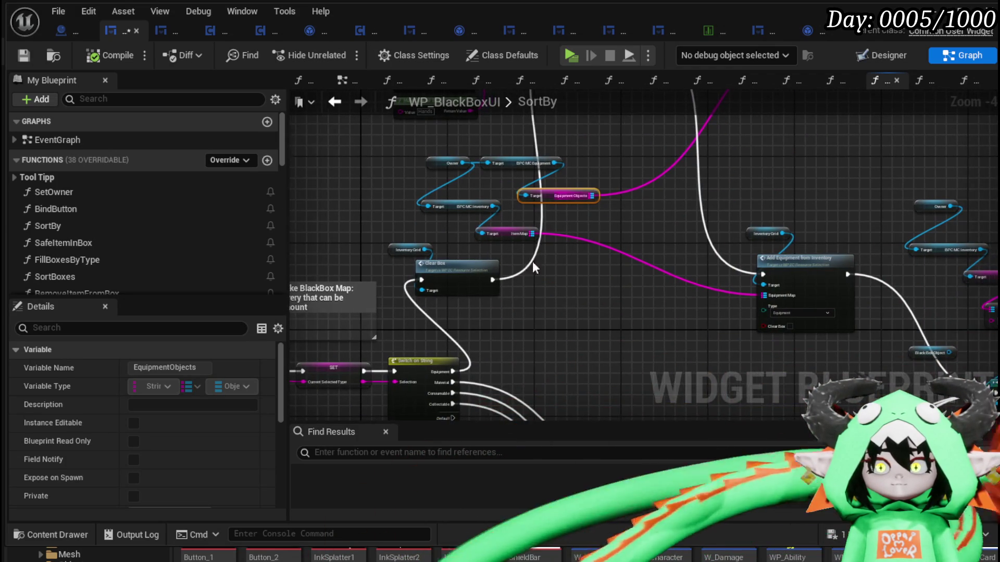
Step: Wire Clear Box's exec output into Add Equipment from Inventory
scroll(585, 279, "up", 2)
mouse_move(476, 254)
left_mouse_down()
mouse_move(497, 328)
mouse_move(464, 254)
mouse_move(495, 291)
left_mouse_up()
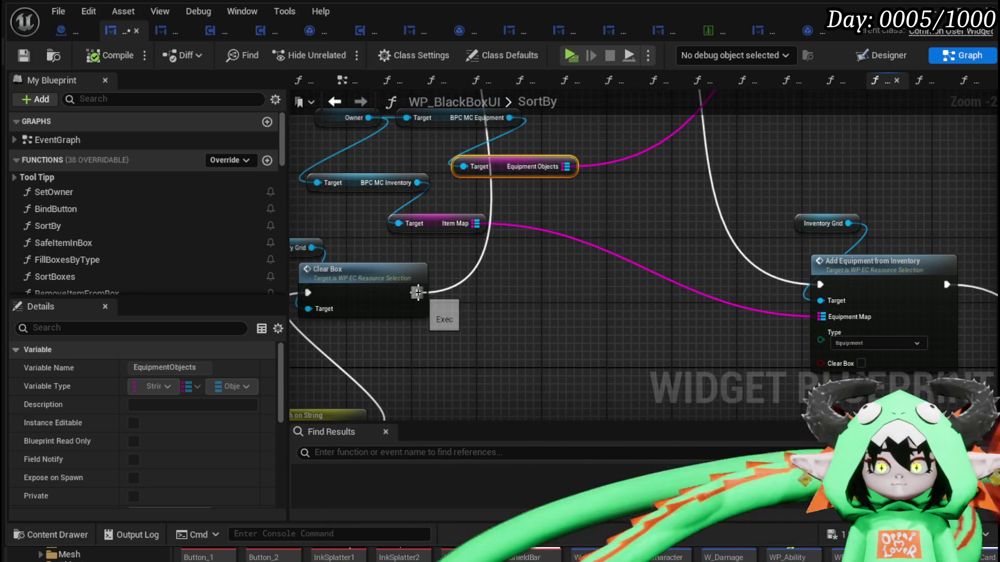
left_click_drag(417, 292, 820, 284)
scroll(678, 208, "down", 2)
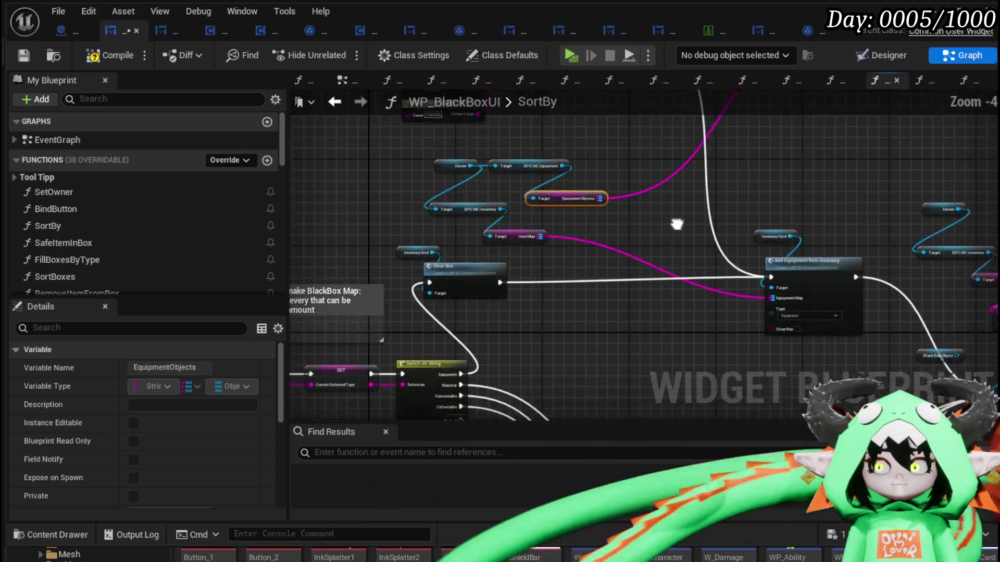
left_click_drag(679, 209, 637, 356)
Step: Select and check the For Each Loop, Make Literal and Equipment Objects nodes
left_click_drag(347, 263, 888, 114)
scroll(519, 273, "up", 5)
left_click(573, 263)
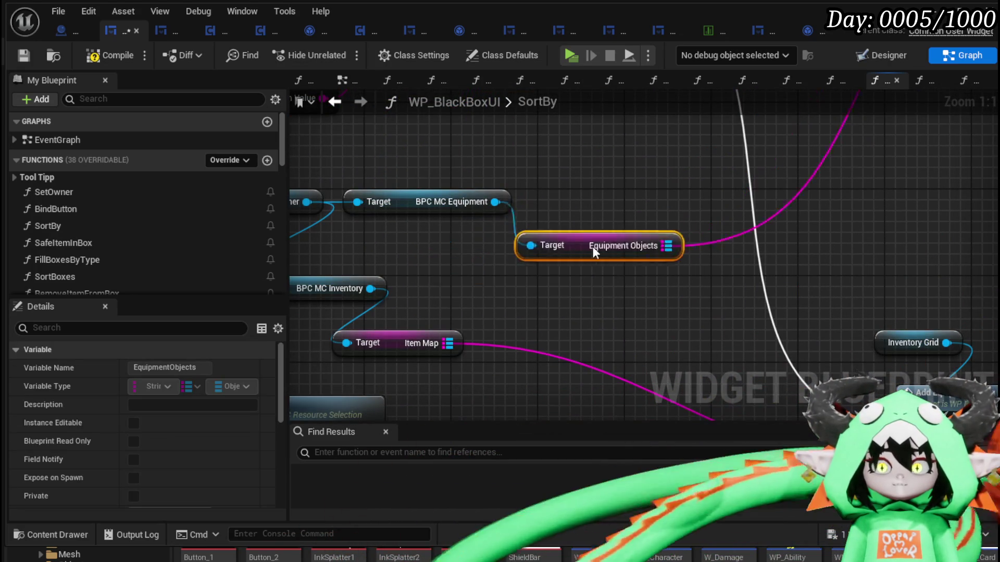
left_click(573, 222)
scroll(576, 204, "down", 2)
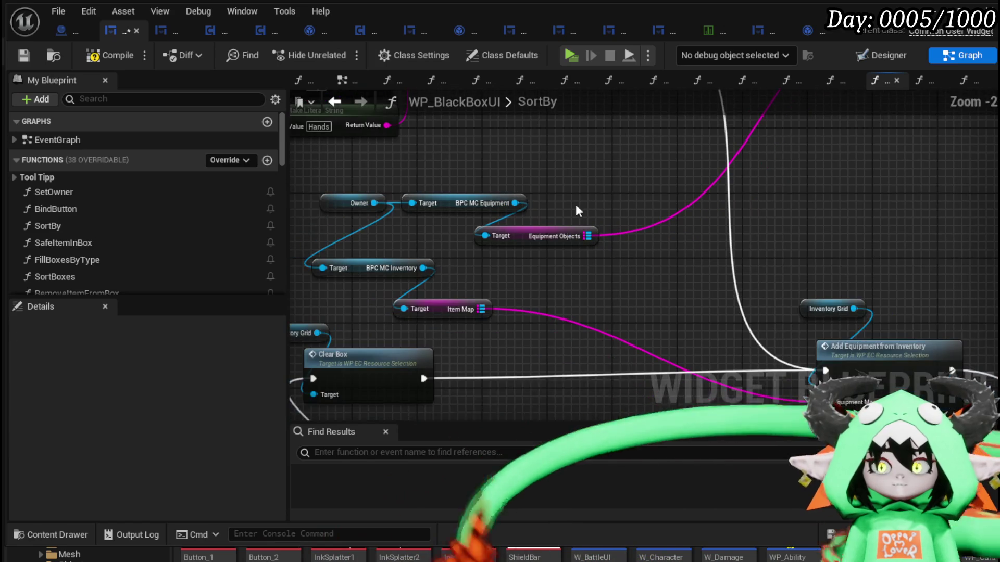
Step: Recompile the blueprint and move the BPC MC Inventory and Item Map nodes up-left
left_click(29, 54)
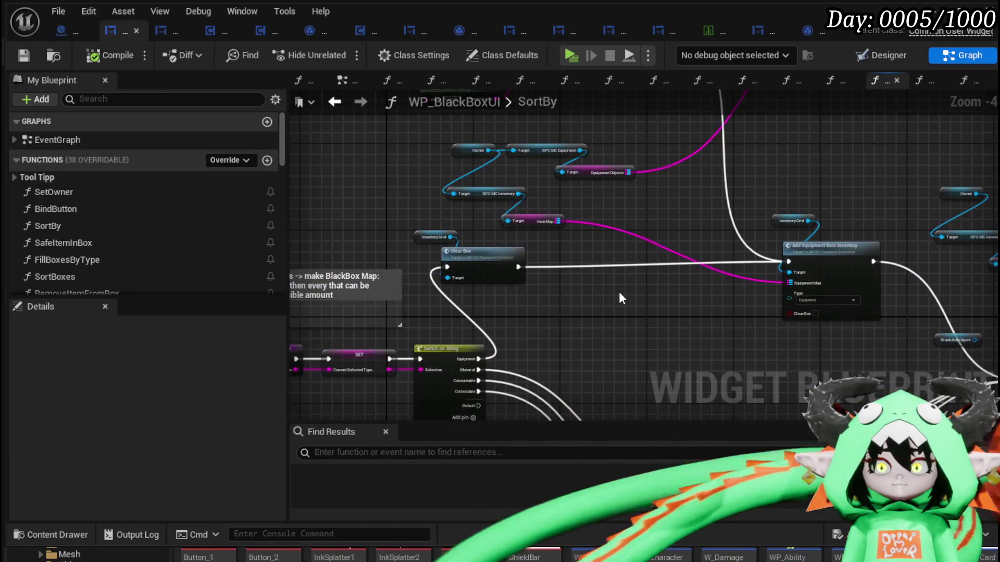
scroll(543, 219, "up", 3)
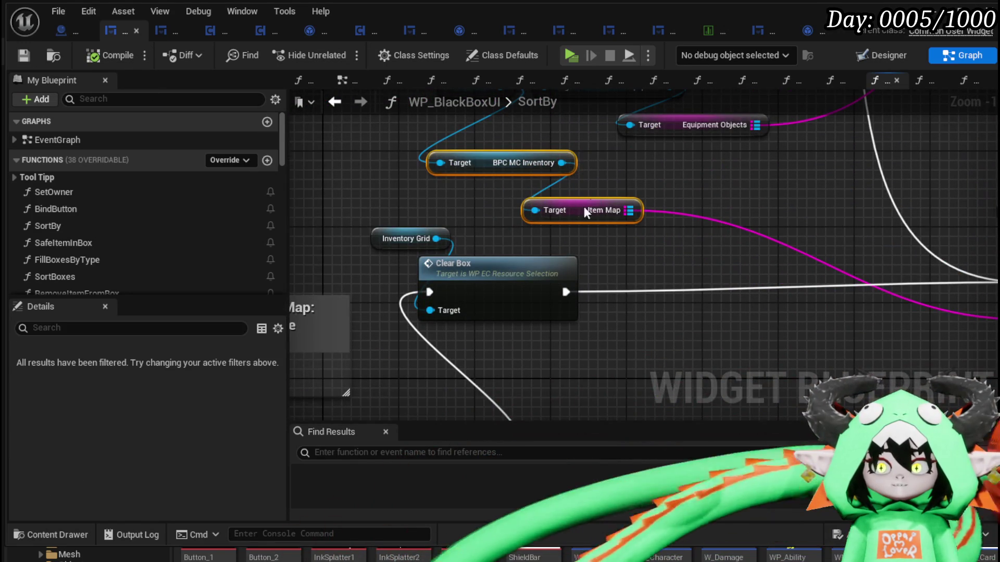
left_click_drag(595, 202, 556, 183)
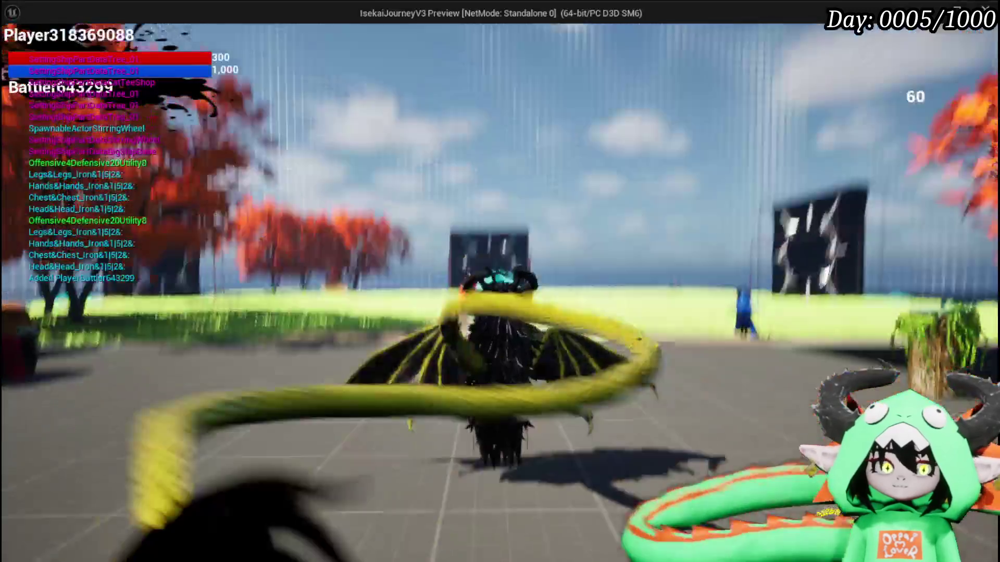
key("Tab")
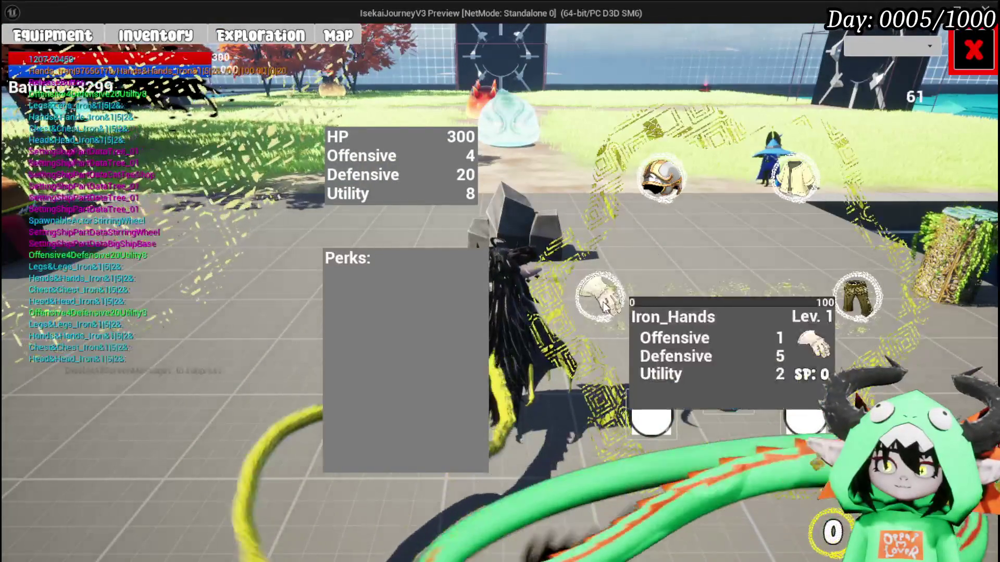
mouse_move(795, 187)
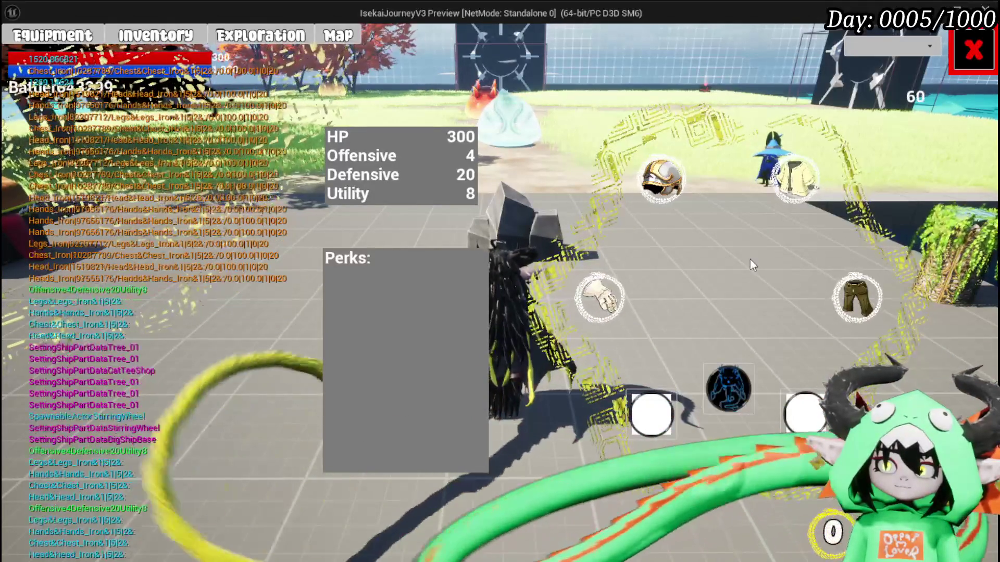
left_click(156, 35)
left_click(342, 327)
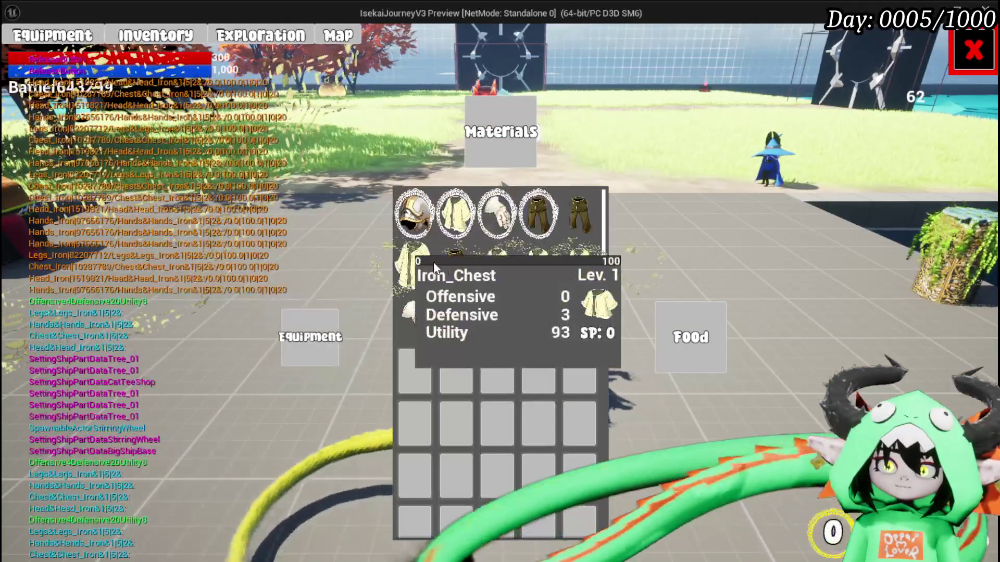
mouse_move(593, 229)
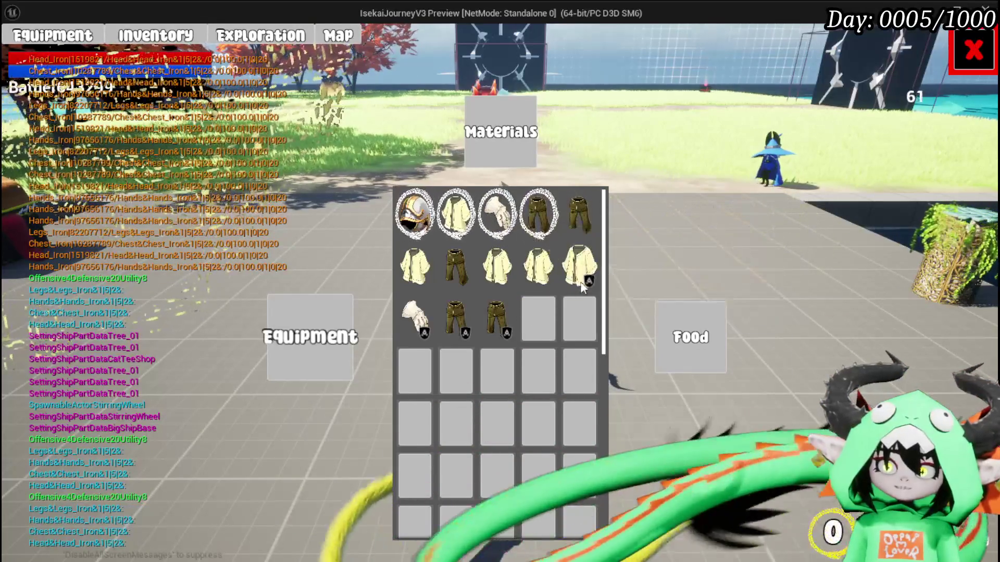
left_click(973, 50)
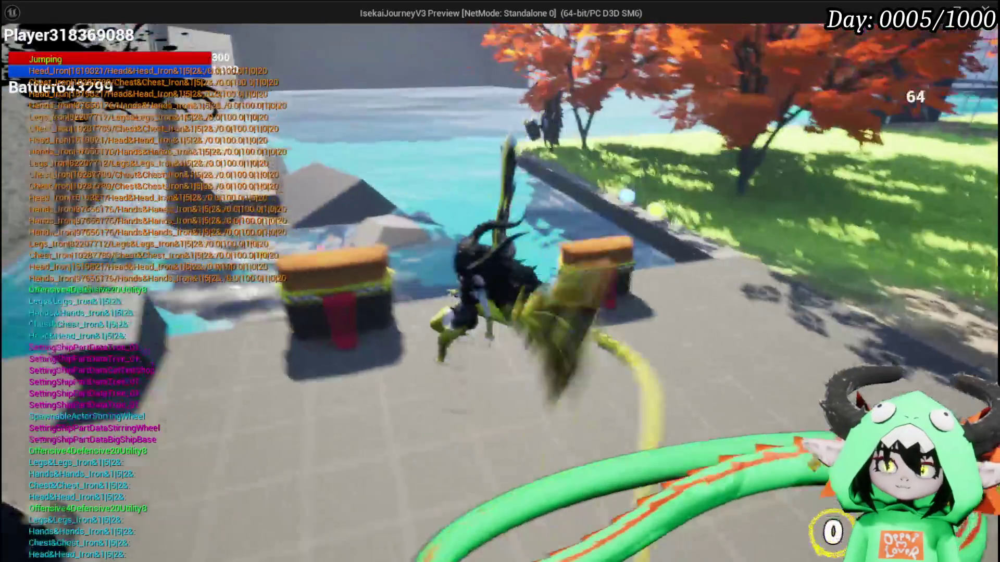
key("space")
key("space")
key("w")
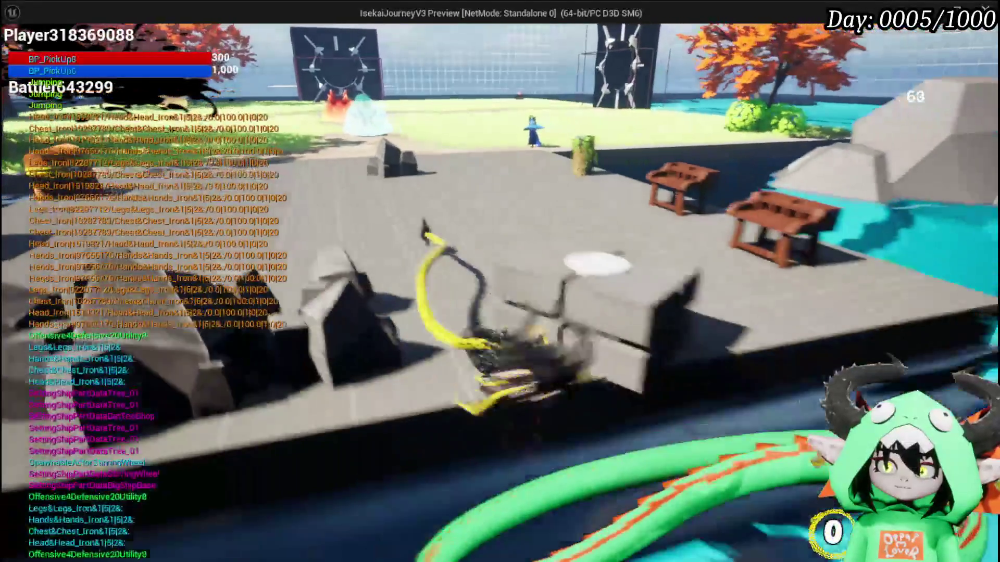
key("w")
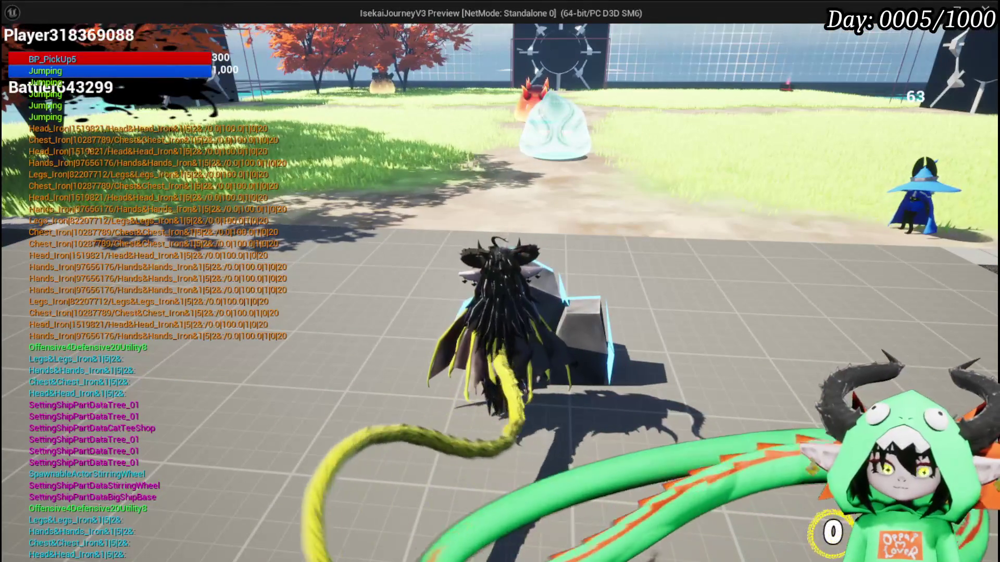
key("Escape")
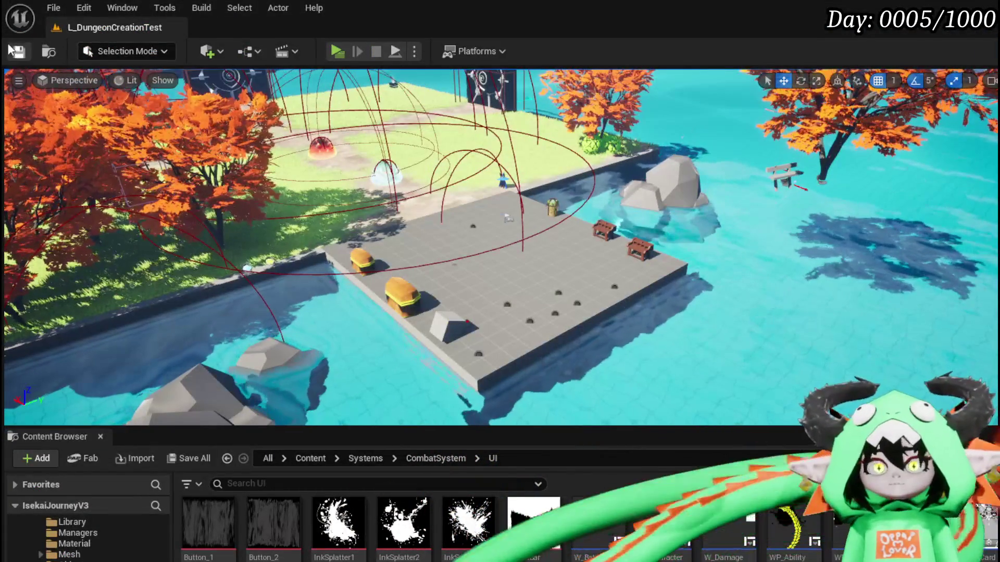